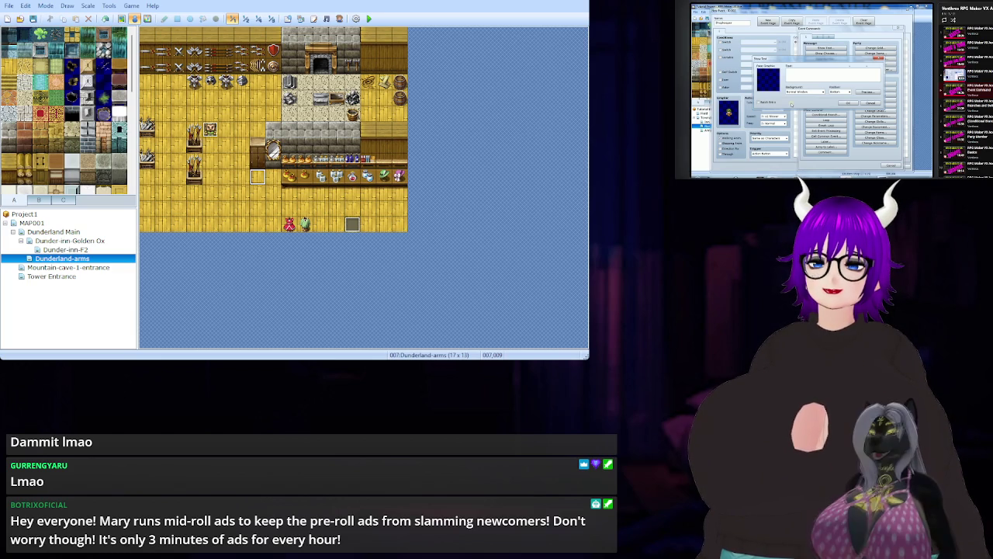
# Paste the Clothier event onto the empty wooden floor tile beside the shop counter.
pyautogui.hotkey('ctrl', 'v')
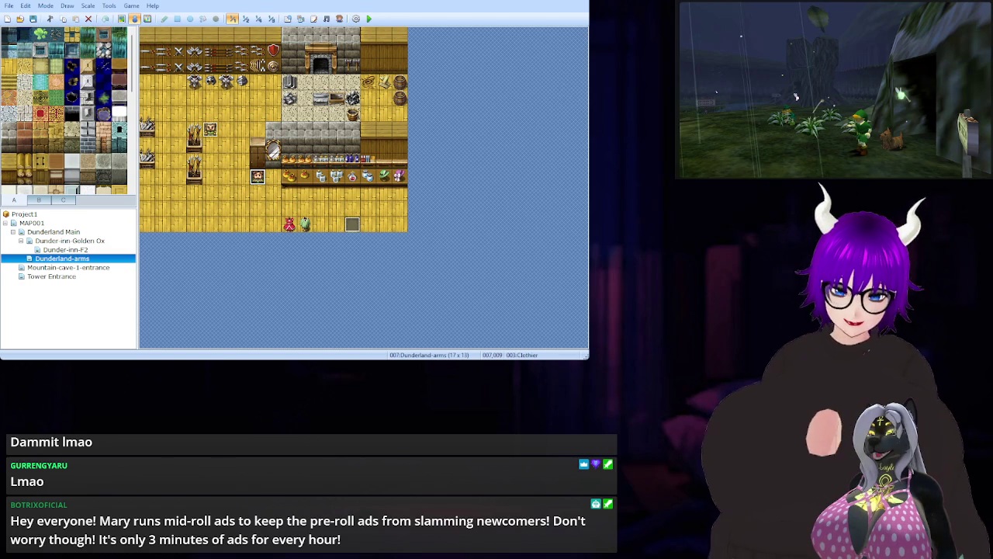
# Start a playtest with a new game and walk the player up to the shop counter.
pyautogui.click(370, 19)
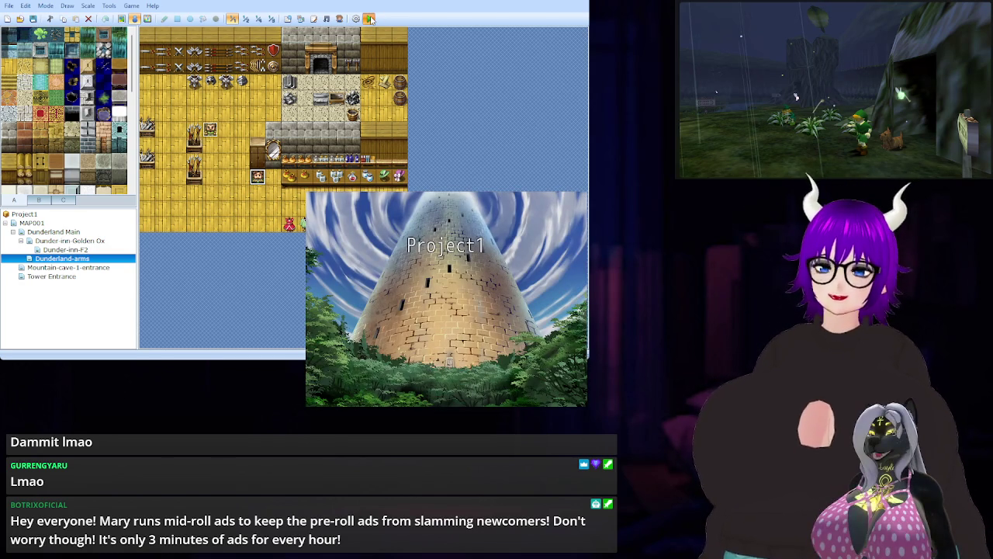
pyautogui.press('Return')
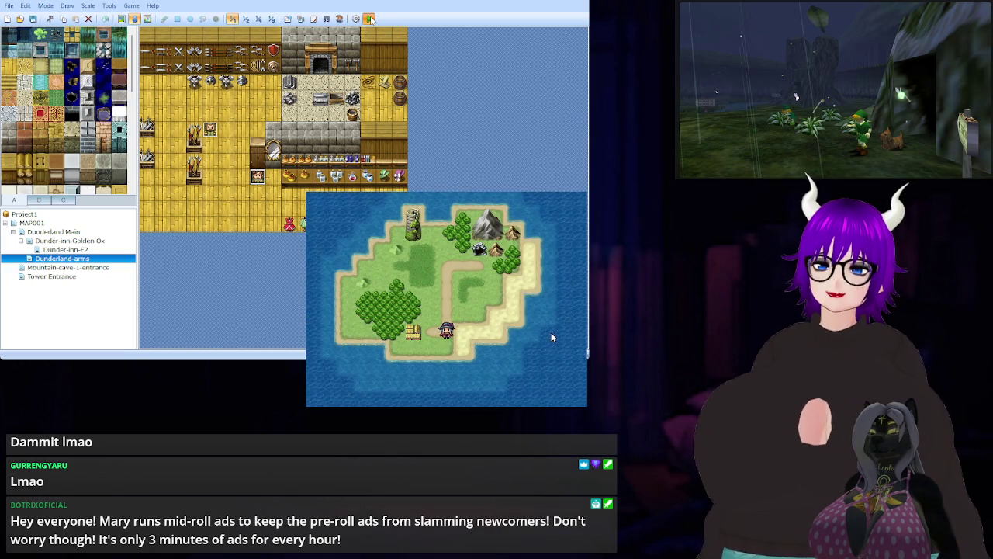
pyautogui.press('Left')
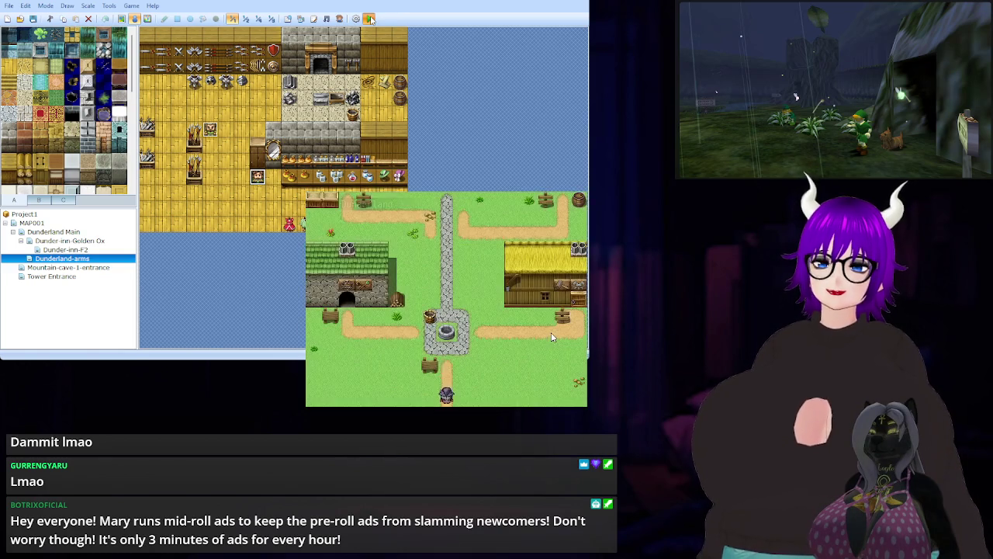
pyautogui.press('Up')
pyautogui.press('Right')
pyautogui.press('Up')
pyautogui.press('Up')
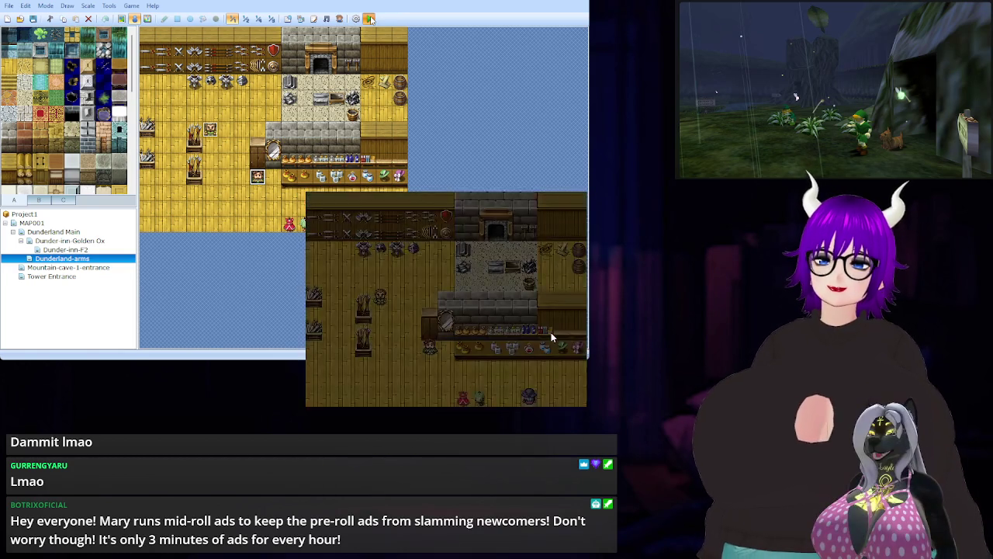
pyautogui.press('Up')
pyautogui.press('Left')
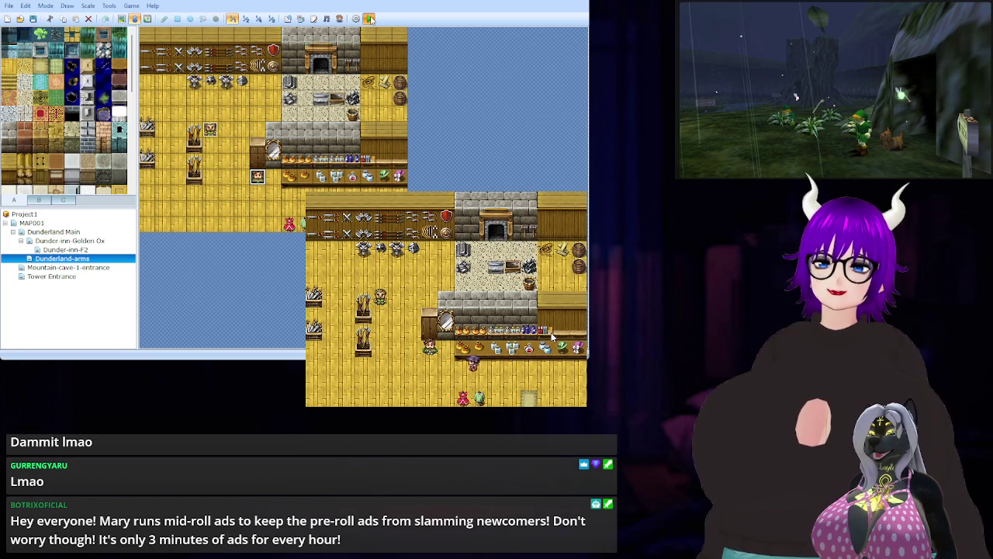
# Talk to the Clothier through his dialogue until his Buy/Sell shop opens.
pyautogui.press('Return')
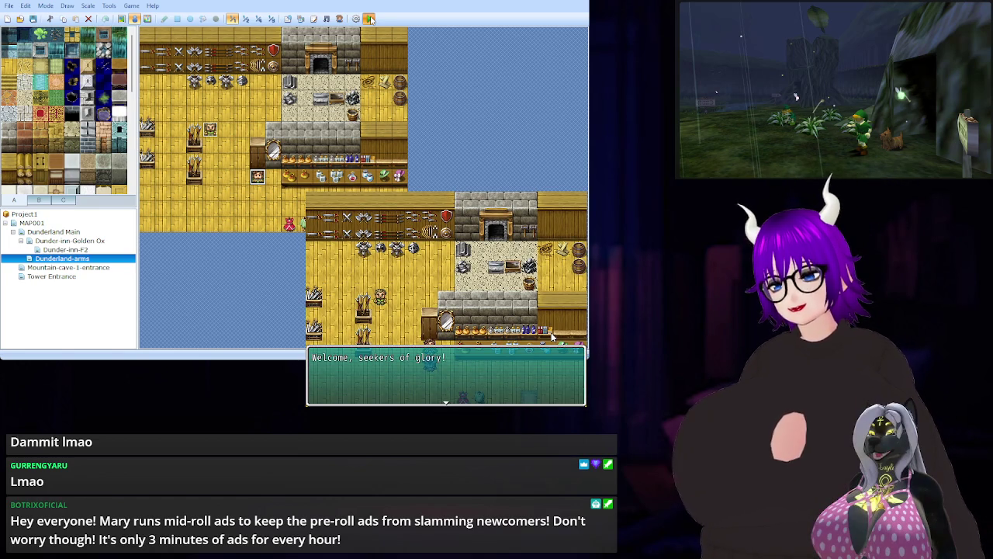
pyautogui.press('Return')
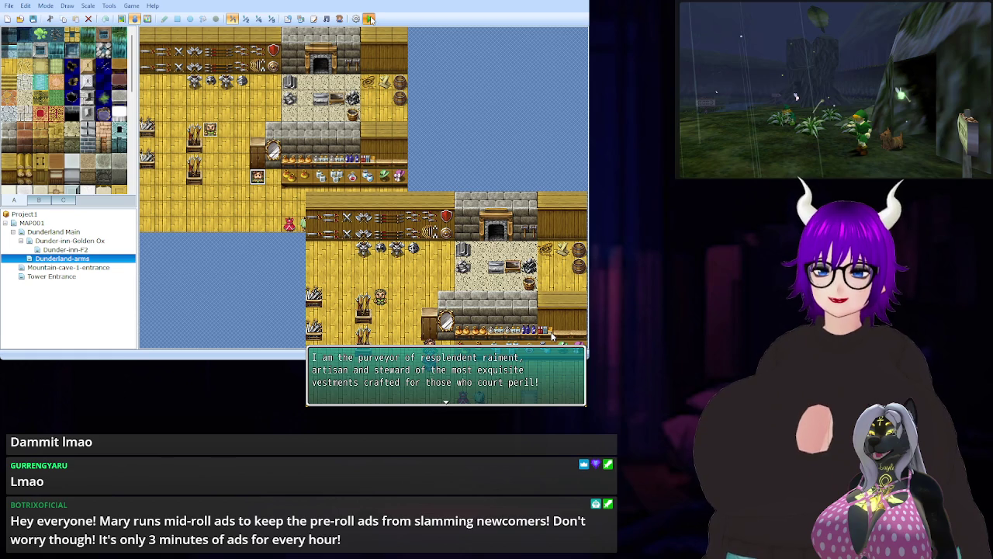
pyautogui.press('Return')
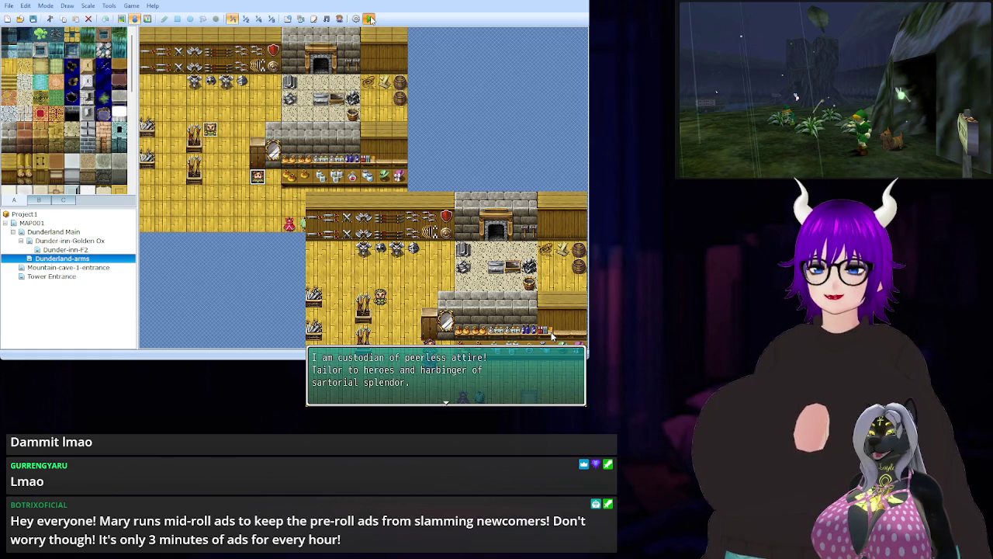
pyautogui.press('Return')
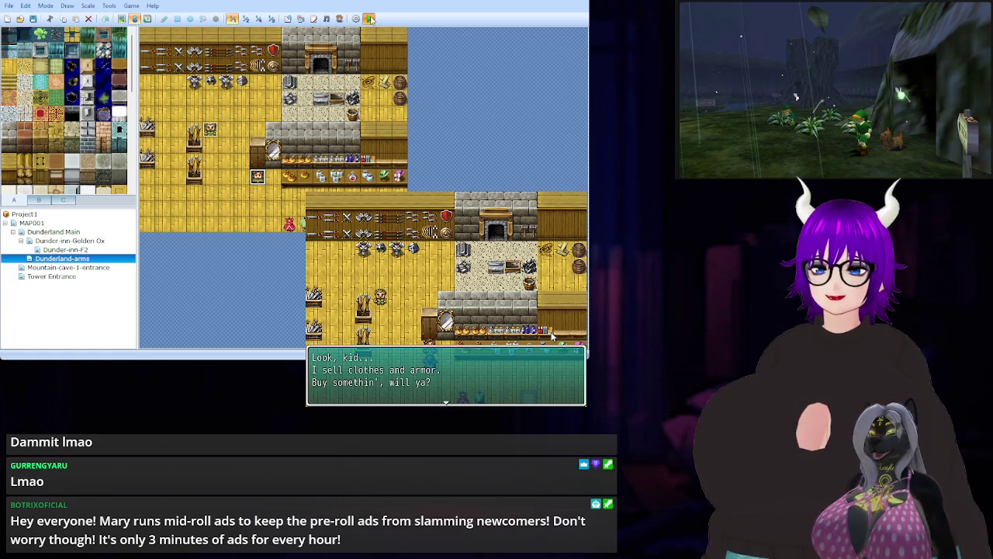
pyautogui.press('Return')
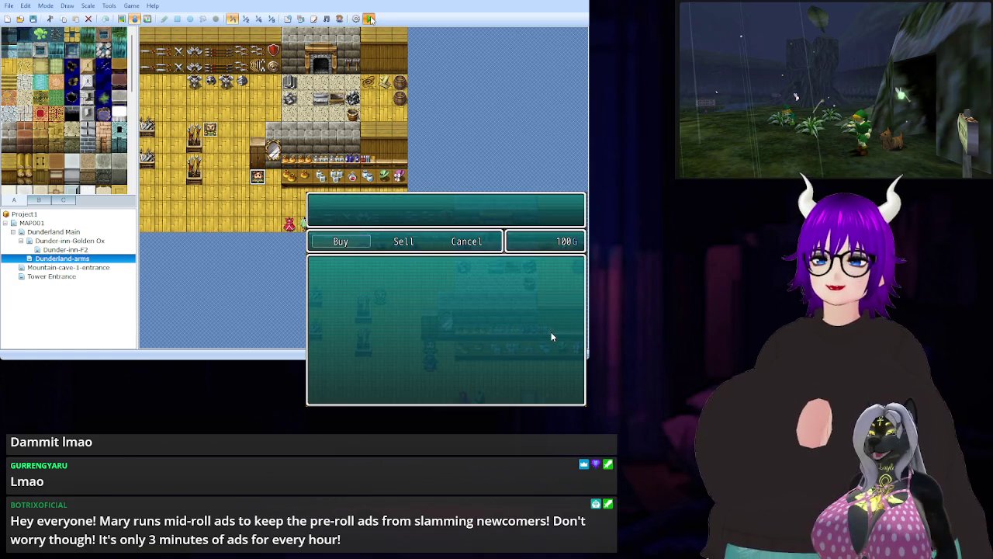
# Leave the Clothier's shop, step onto the exit mat, and walk back inside.
pyautogui.press('Escape')
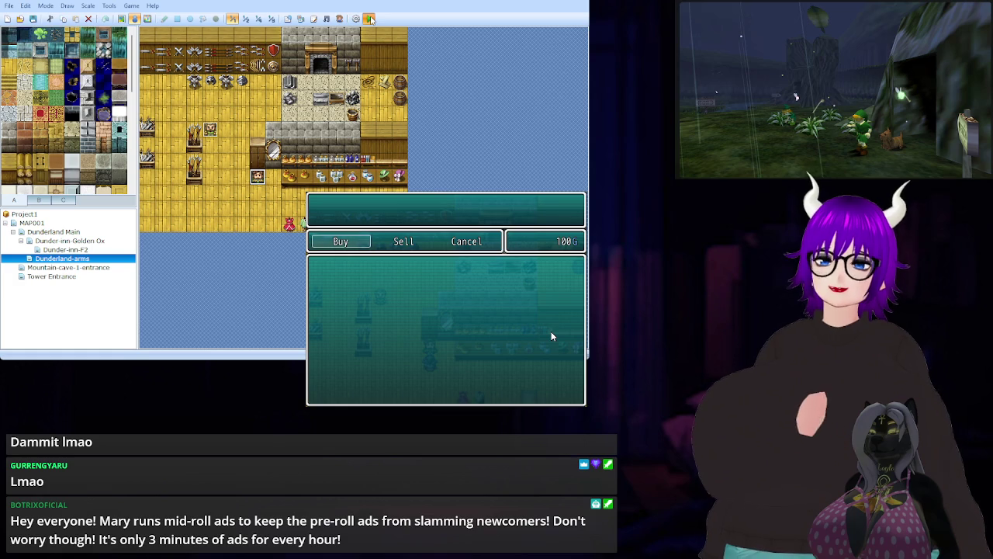
pyautogui.press('Escape')
pyautogui.press('Return')
pyautogui.press('Right')
pyautogui.press('Right')
pyautogui.press('Right')
pyautogui.press('Right')
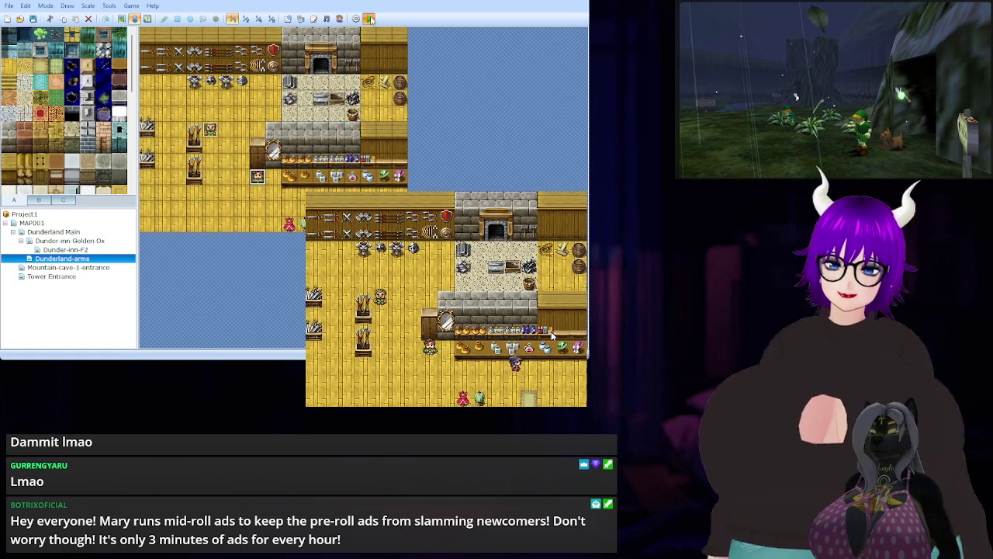
pyautogui.press('Down')
pyautogui.press('Down')
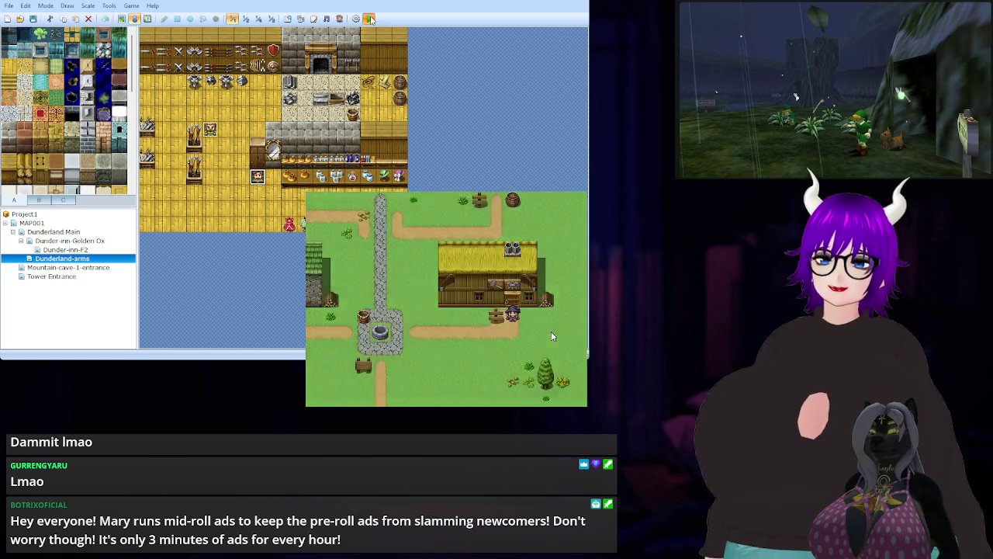
pyautogui.press('Up')
pyautogui.press('Up')
pyautogui.press('Left')
pyautogui.press('Left')
pyautogui.press('Left')
pyautogui.press('Left')
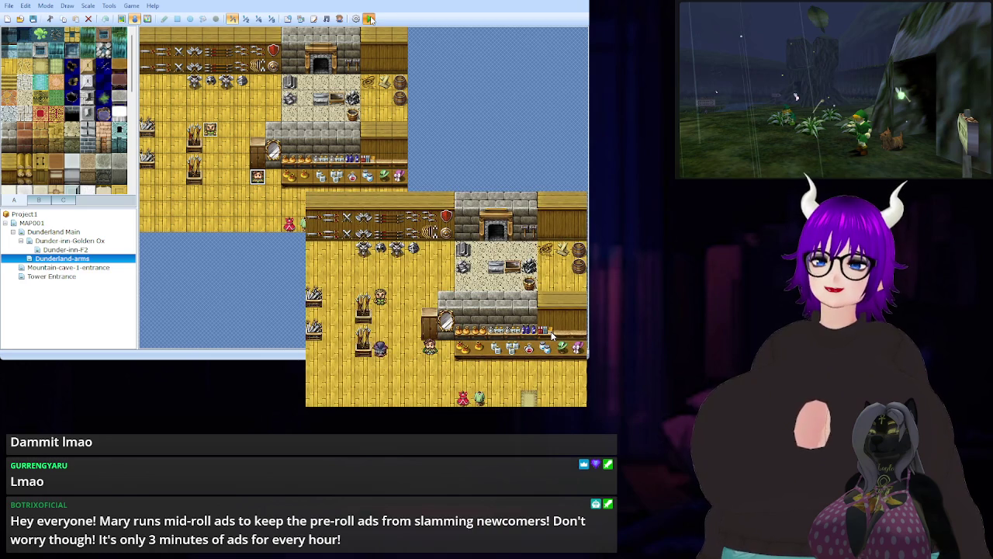
# Check the weapons dealer's shop lists Hand Ax, Spear and Wood Staff, then leave it.
pyautogui.press('Up')
pyautogui.press('Return')
pyautogui.press('Return')
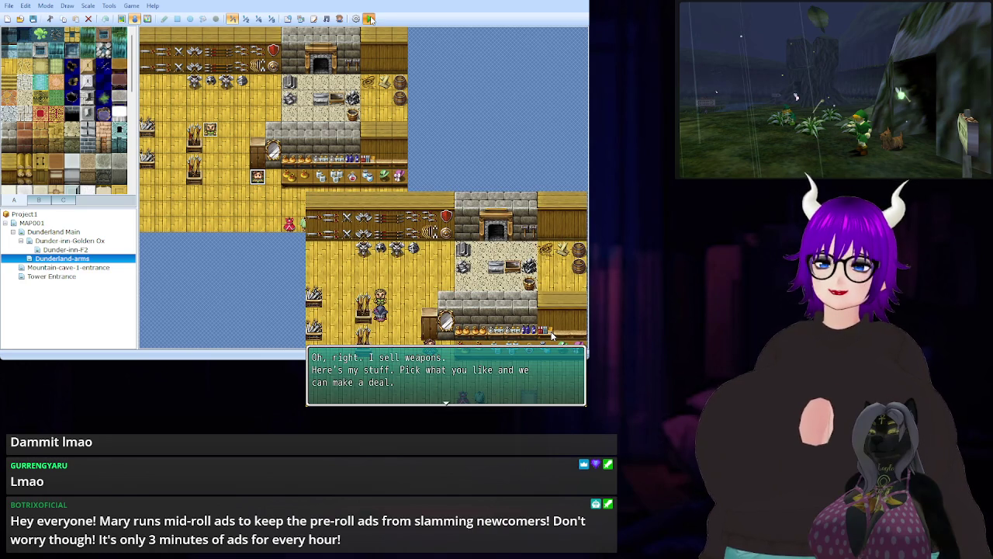
pyautogui.press('Return')
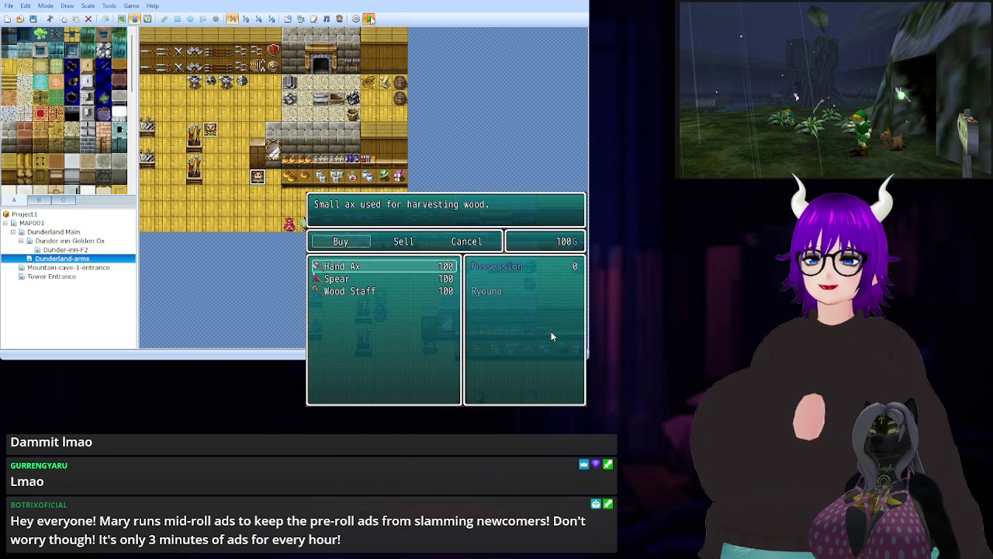
pyautogui.press('Escape')
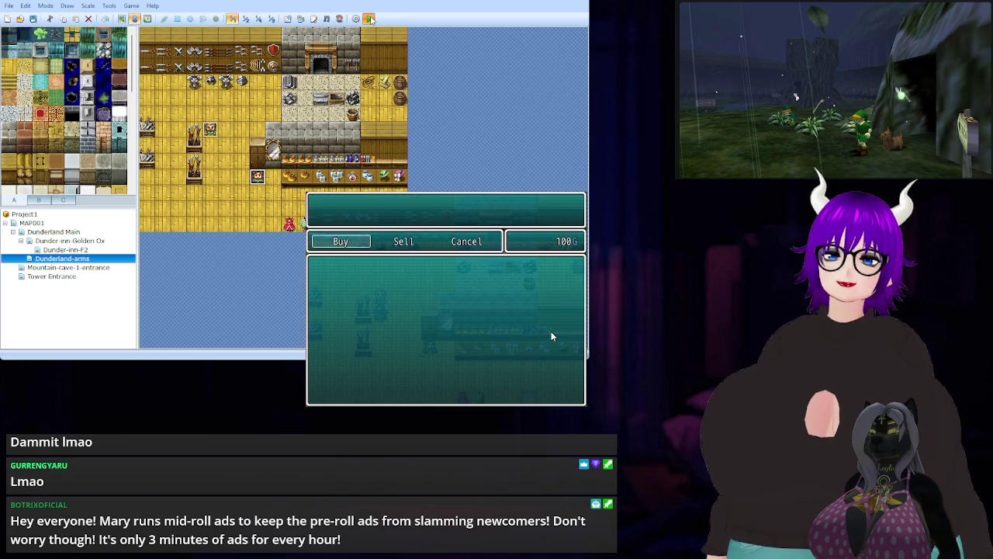
pyautogui.press('Right')
pyautogui.press('Right')
pyautogui.press('Return')
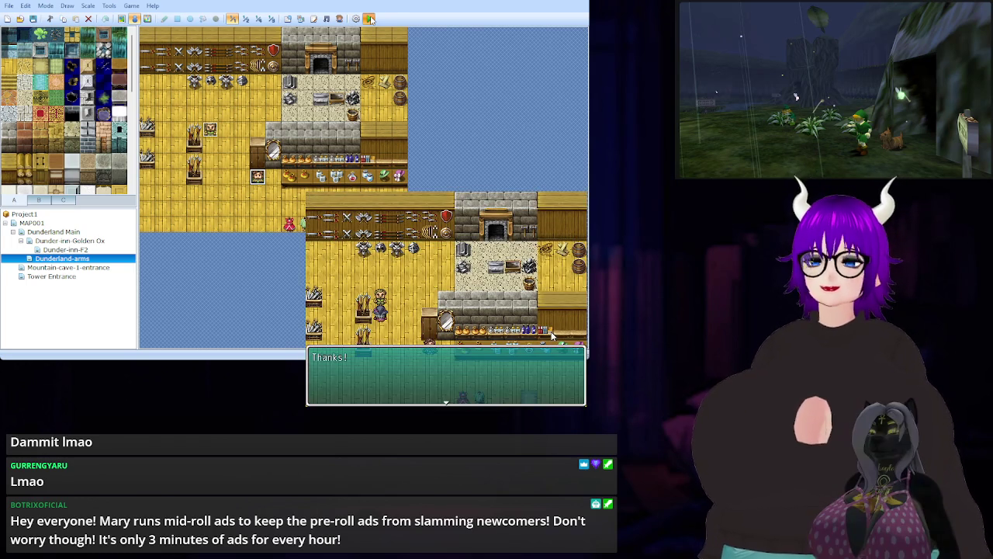
pyautogui.press('Down')
pyautogui.press('Down')
pyautogui.press('Down')
pyautogui.press('Right')
pyautogui.press('Right')
pyautogui.press('Right')
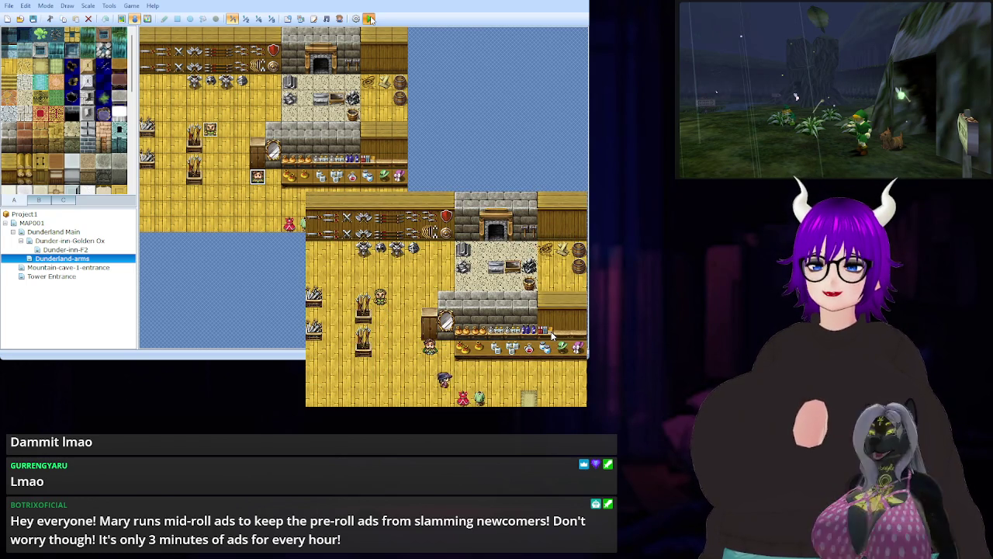
# Leave the shop and walk past the town well up to the inn door.
pyautogui.press('Right')
pyautogui.press('Down')
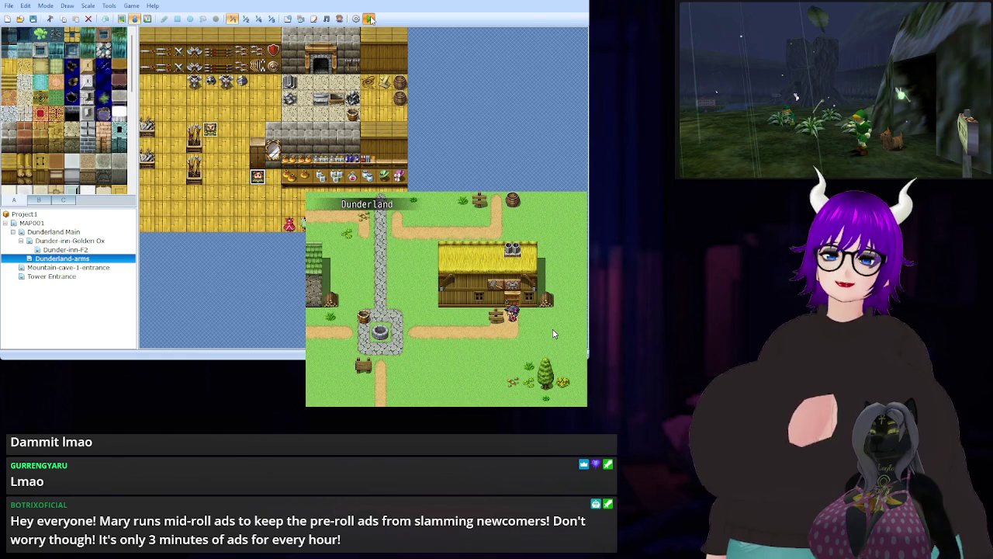
pyautogui.press('Down')
pyautogui.press('Down')
pyautogui.press('Left')
pyautogui.press('Left')
pyautogui.press('Left')
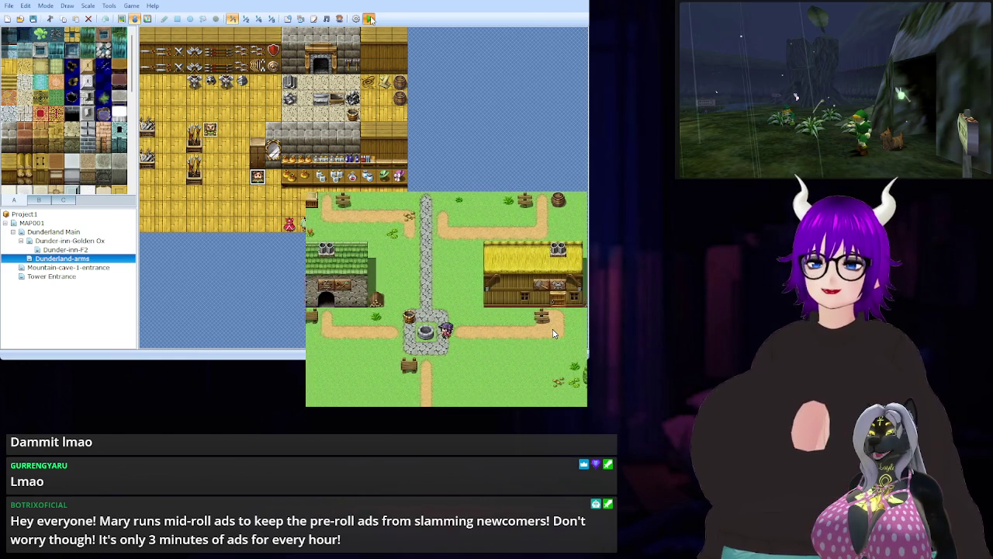
pyautogui.press('Down')
pyautogui.press('Up')
pyautogui.press('Left')
pyautogui.press('Left')
pyautogui.press('Left')
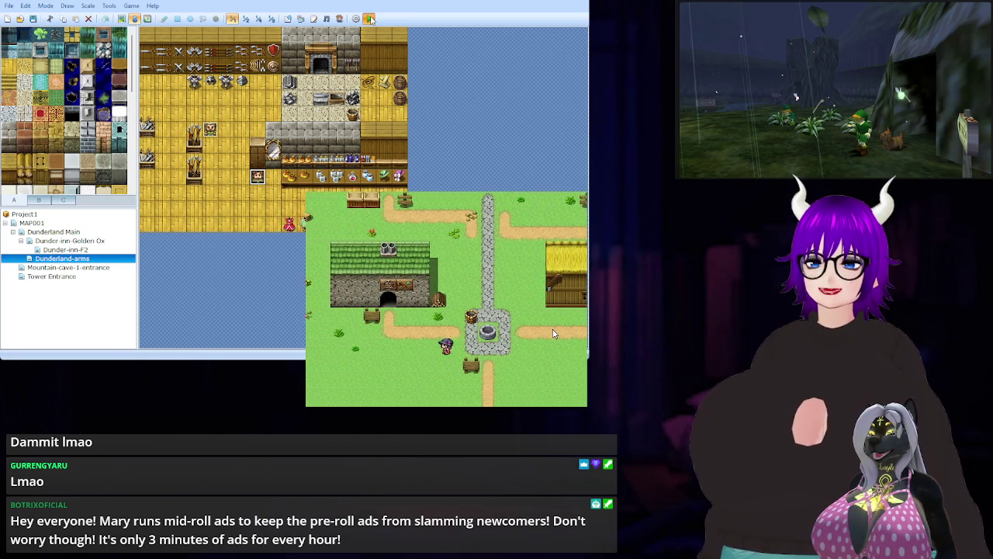
pyautogui.press('Up')
pyautogui.press('Up')
pyautogui.press('Up')
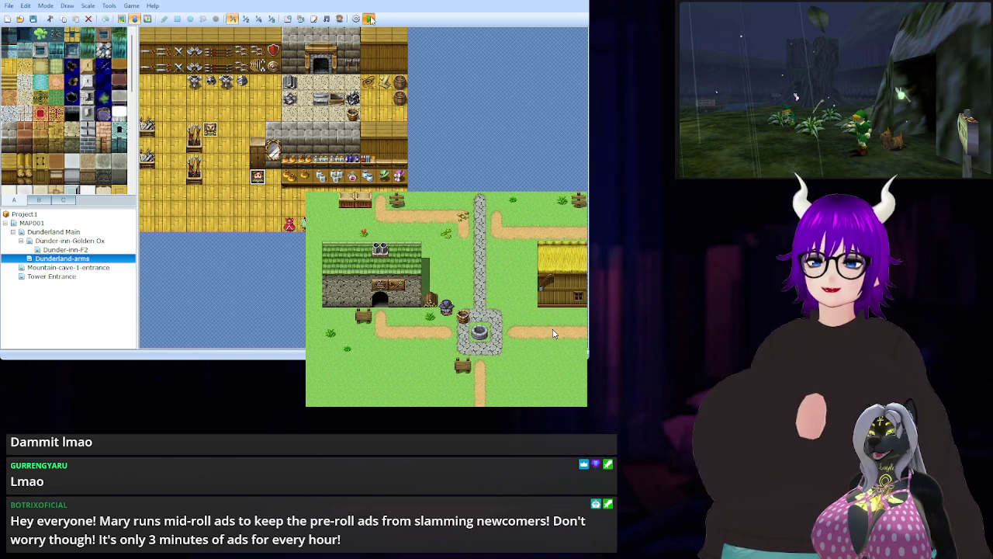
# Walk into the next building, come back out, and cross the village down and right.
pyautogui.press('Down')
pyautogui.press('Down')
pyautogui.press('Right')
pyautogui.press('Right')
pyautogui.press('Right')
pyautogui.press('Right')
pyautogui.press('Right')
pyautogui.press('Right')
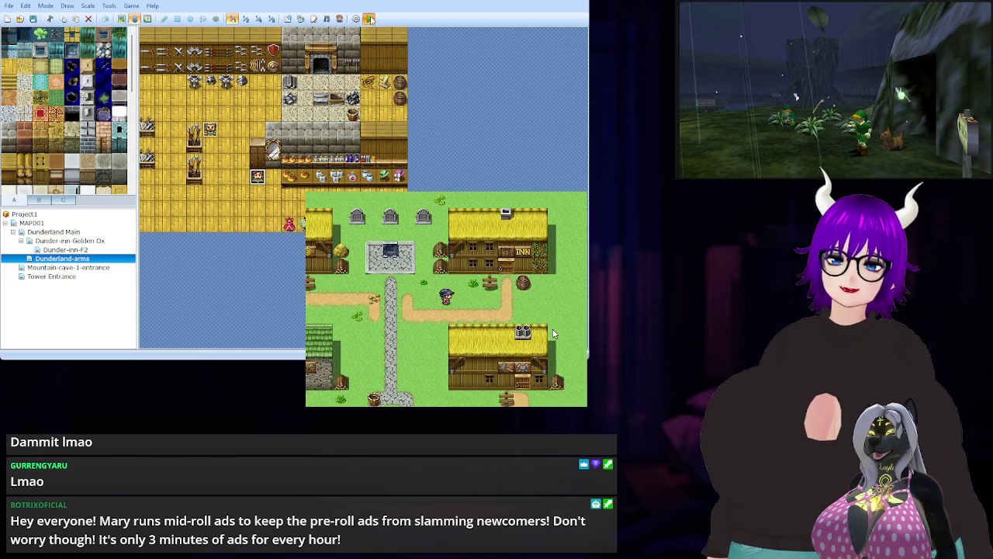
pyautogui.press('Up')
pyautogui.press('Up')
pyautogui.press('Up')
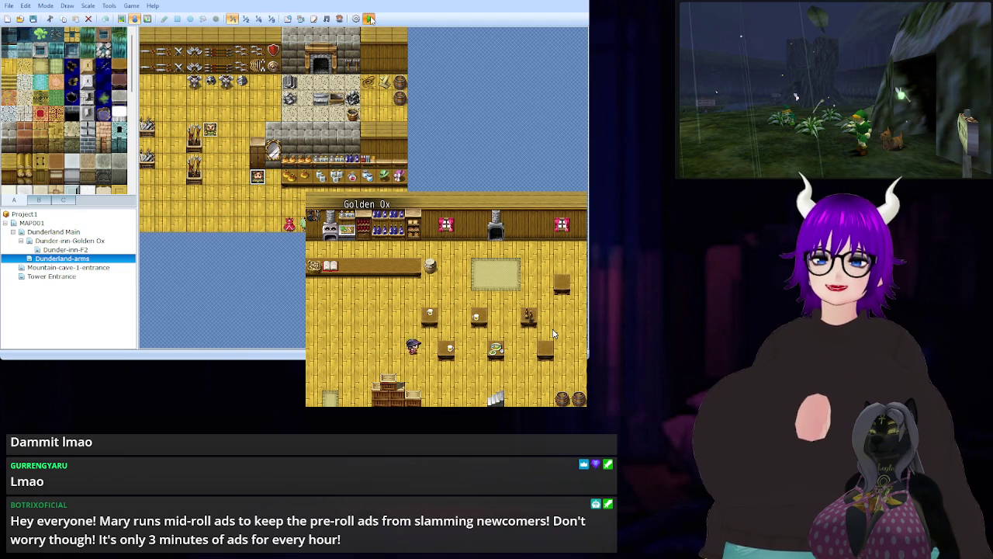
pyautogui.press('Down')
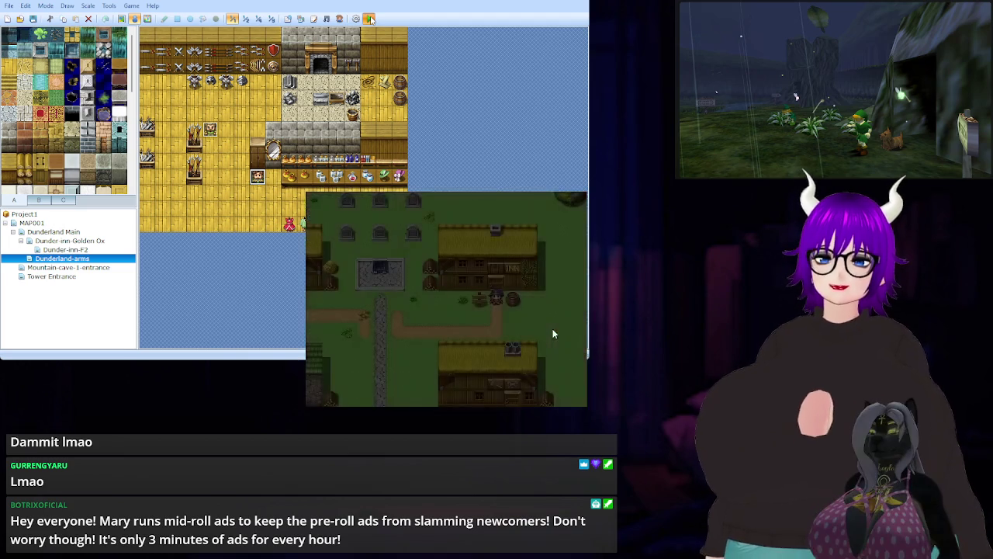
pyautogui.press('Down')
pyautogui.press('Left')
pyautogui.press('Left')
pyautogui.press('Left')
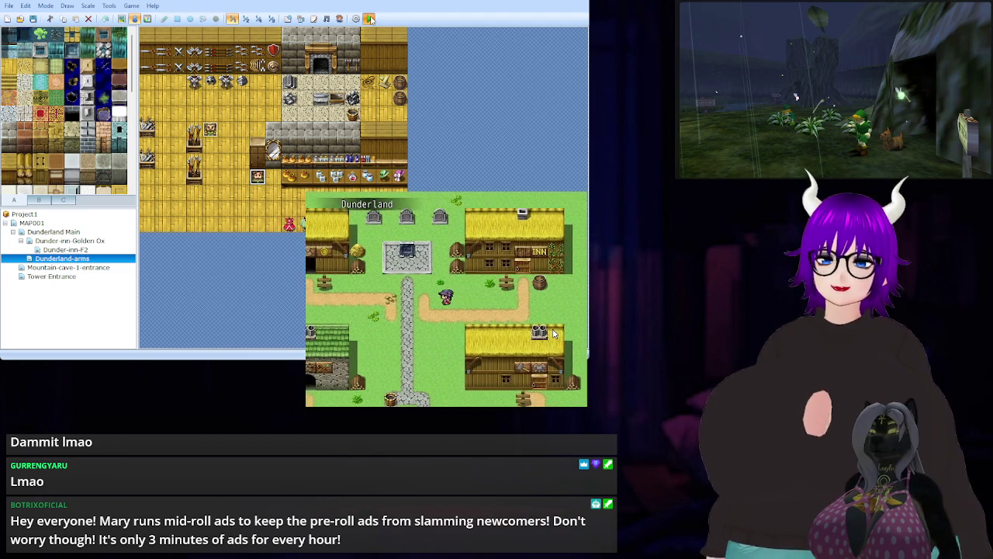
pyautogui.press('Down')
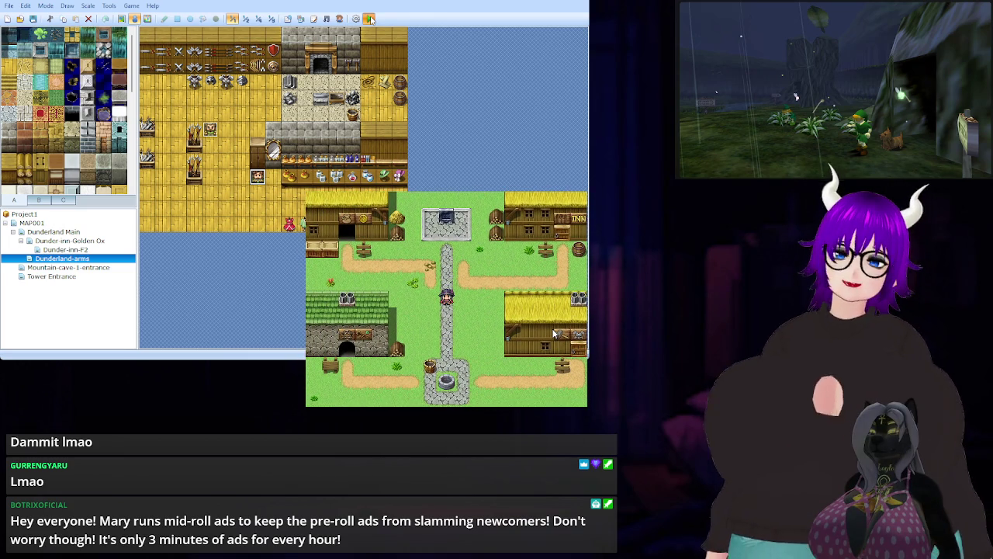
pyautogui.press('Down')
pyautogui.press('Down')
pyautogui.press('Down')
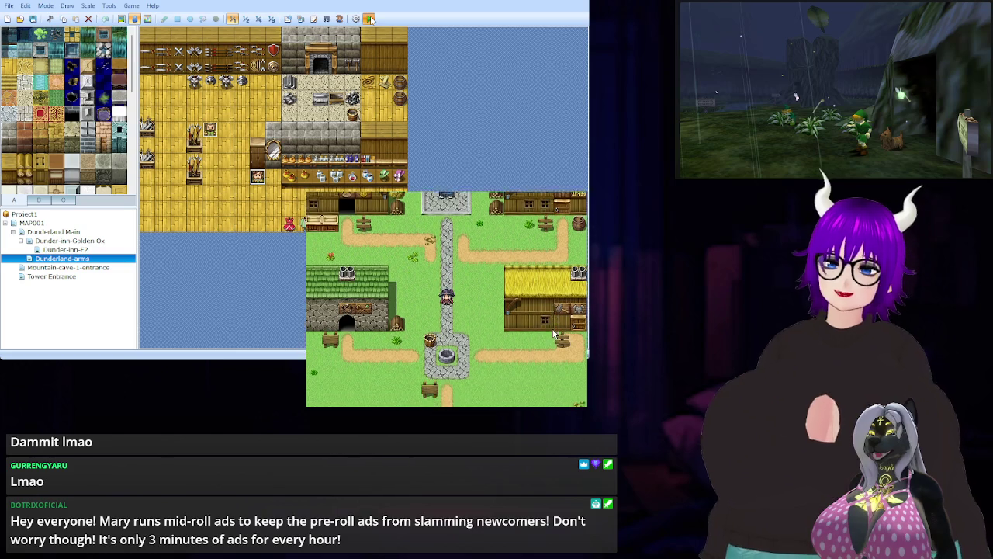
pyautogui.press('Right')
pyautogui.press('Right')
pyautogui.press('Right')
pyautogui.press('Right')
pyautogui.press('Right')
# Enter and exit the inn once more, close the playtest, and select MAP001.
pyautogui.press('Up')
pyautogui.press('Up')
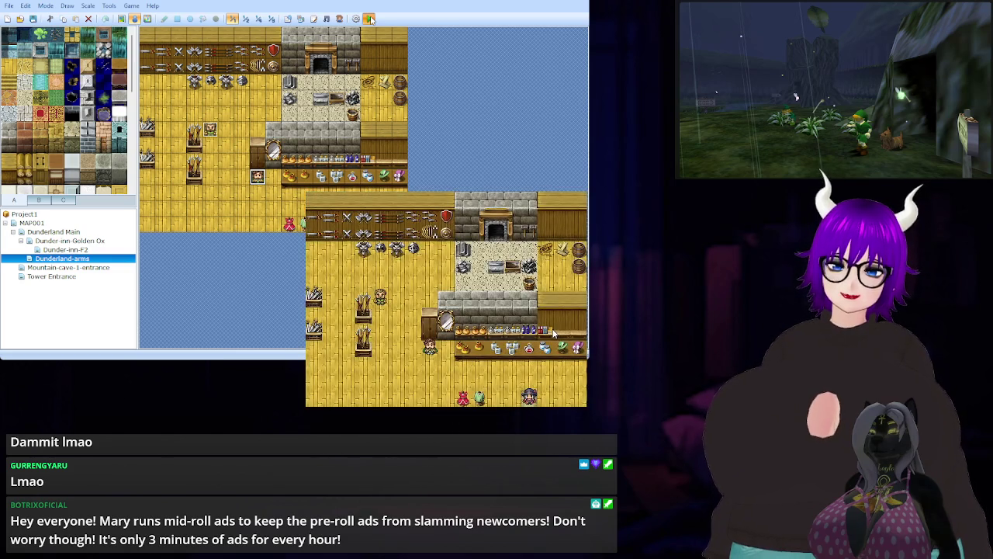
pyautogui.press('Down')
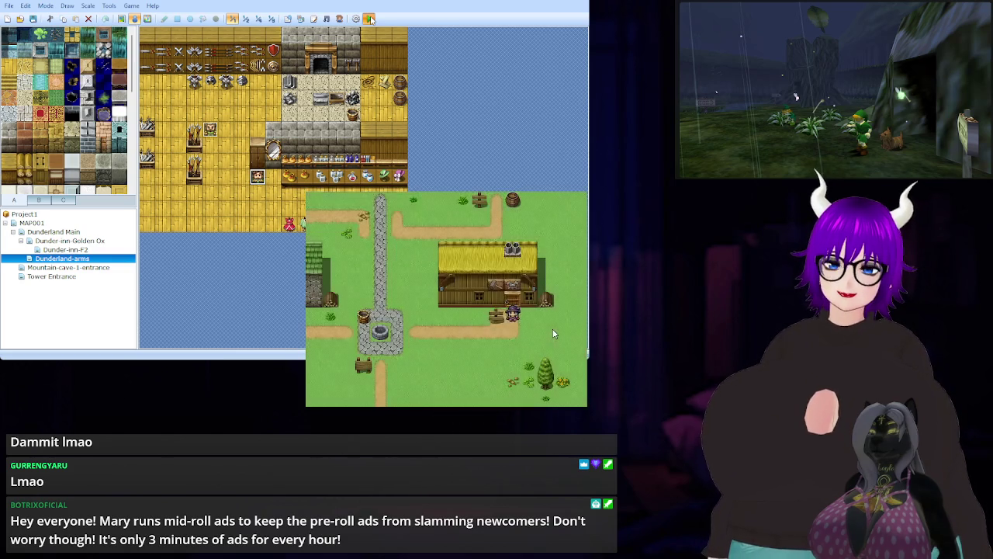
pyautogui.press('Left')
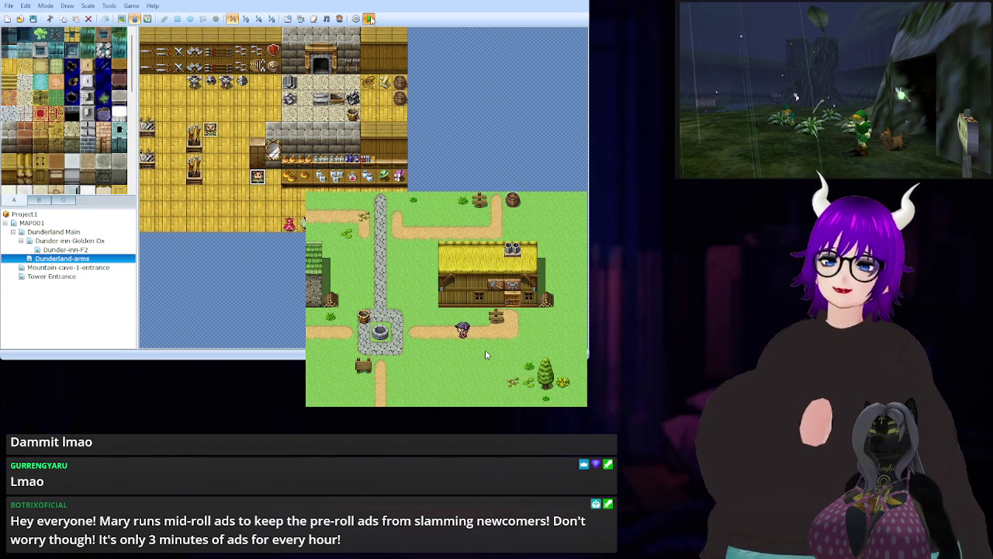
pyautogui.hotkey('alt', 'F4')
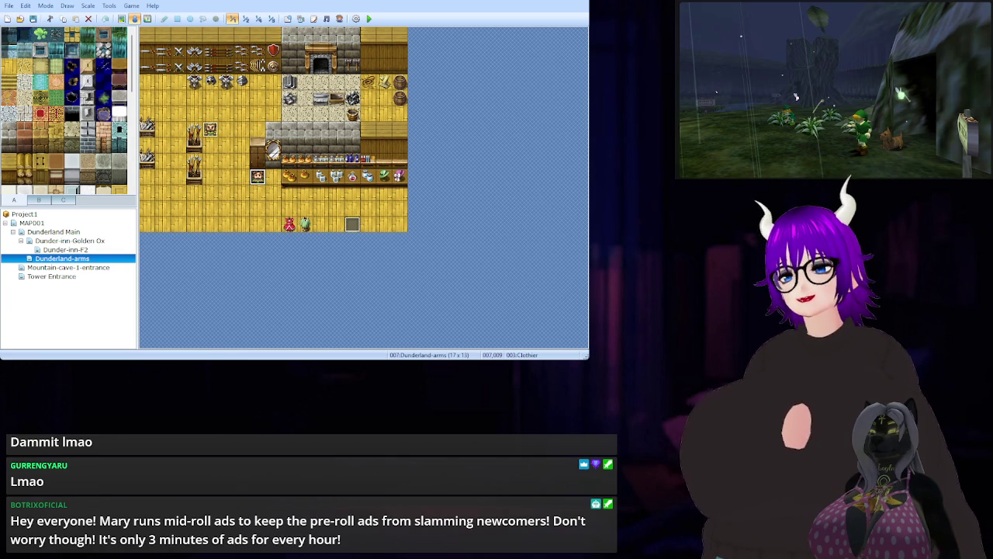
pyautogui.click(73, 223)
# Open the Dunderland Main town map from the map tree.
pyautogui.click(75, 232)
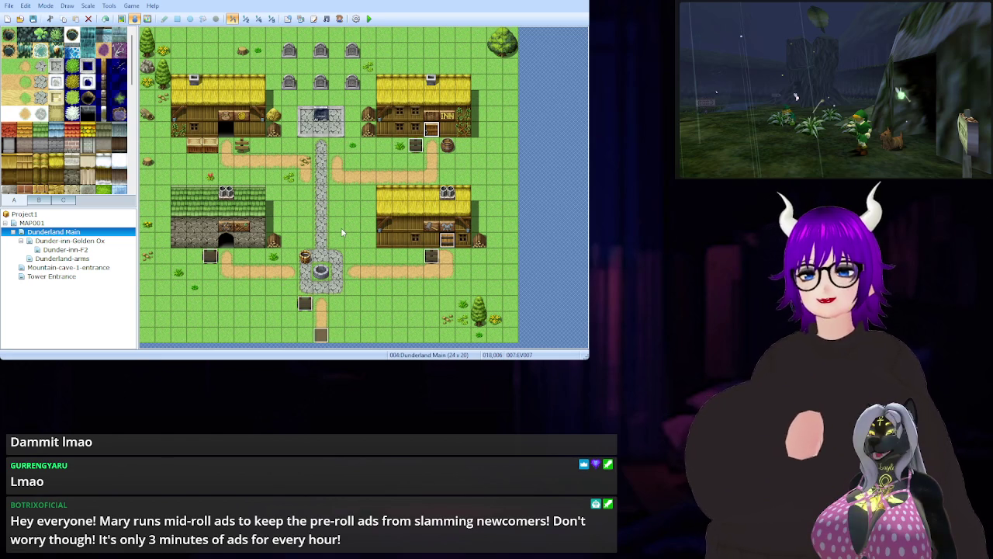
pyautogui.click(226, 239)
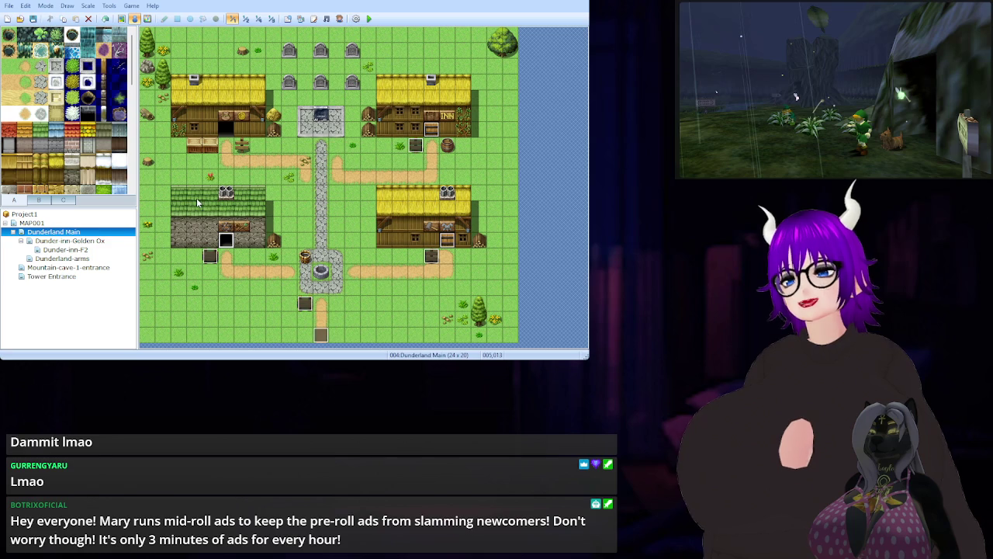
# Create the Dunderland-mage-hall map and compare it with the Dunderland Main town.
pyautogui.click(412, 314)
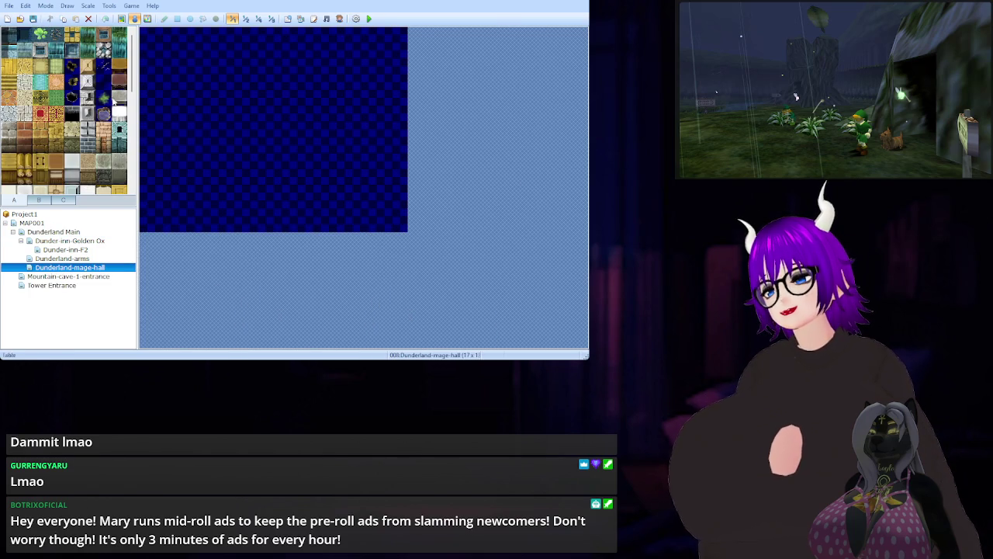
pyautogui.click(70, 232)
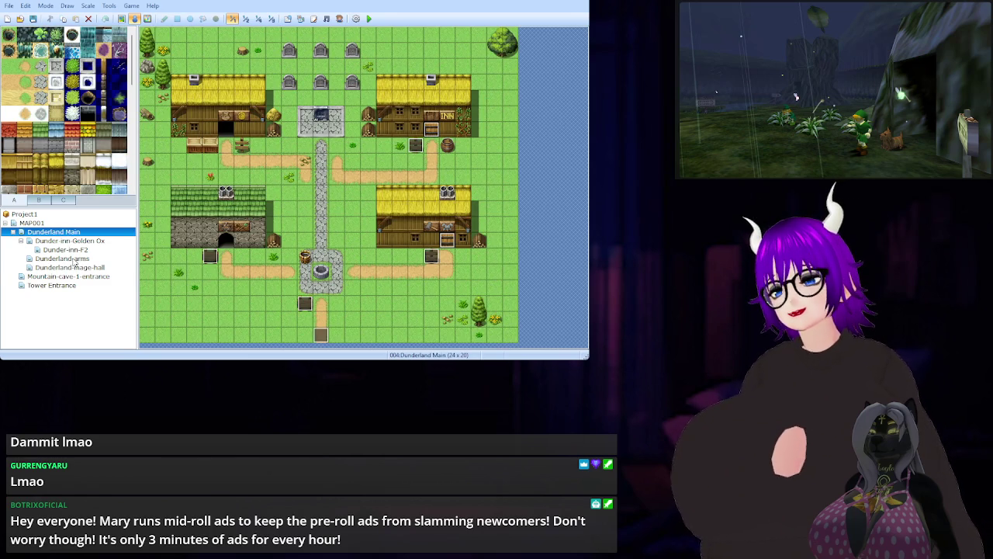
pyautogui.click(70, 268)
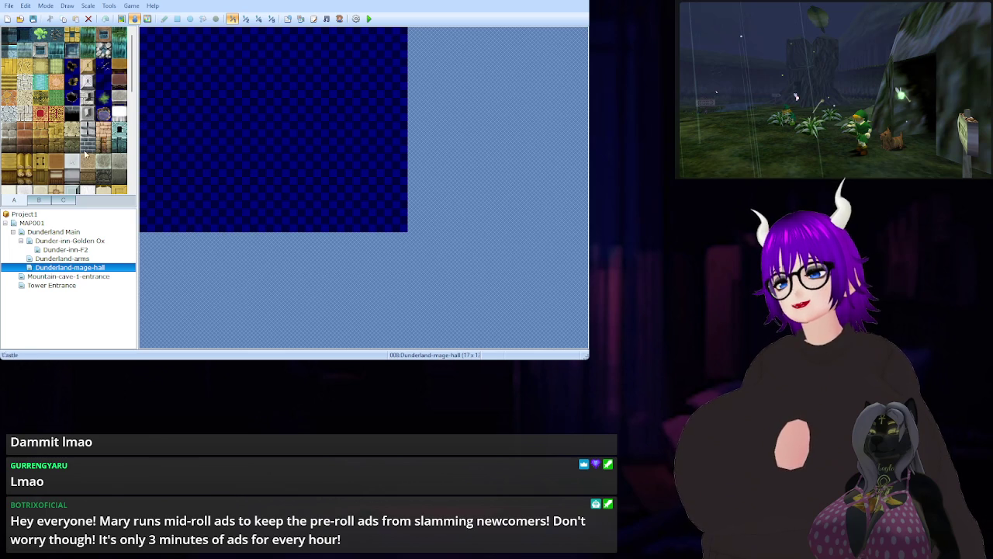
pyautogui.scroll(-2, 86, 149)
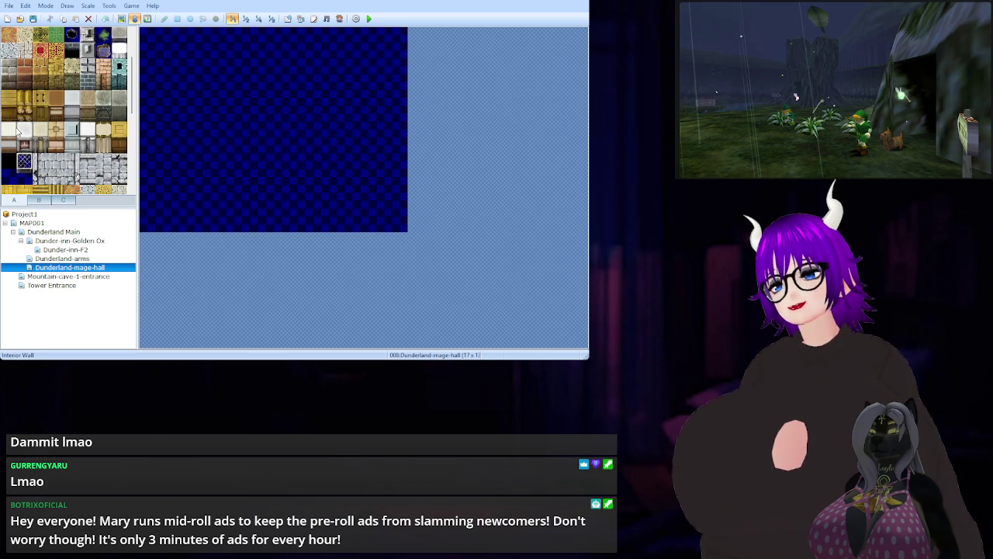
pyautogui.scroll(2, 12, 127)
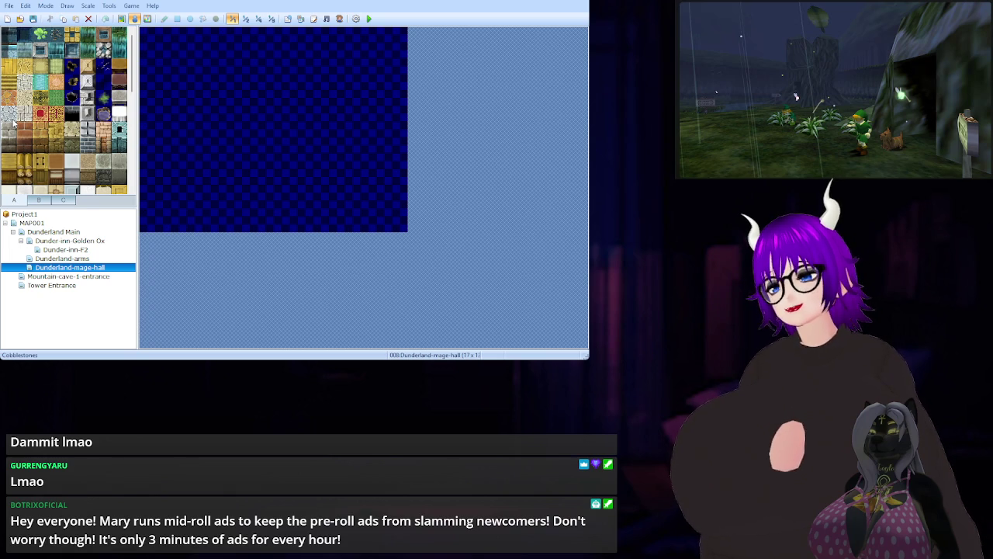
# Browse the tileset palette on the blank mage-hall map and select its top-left tile.
pyautogui.click(54, 232)
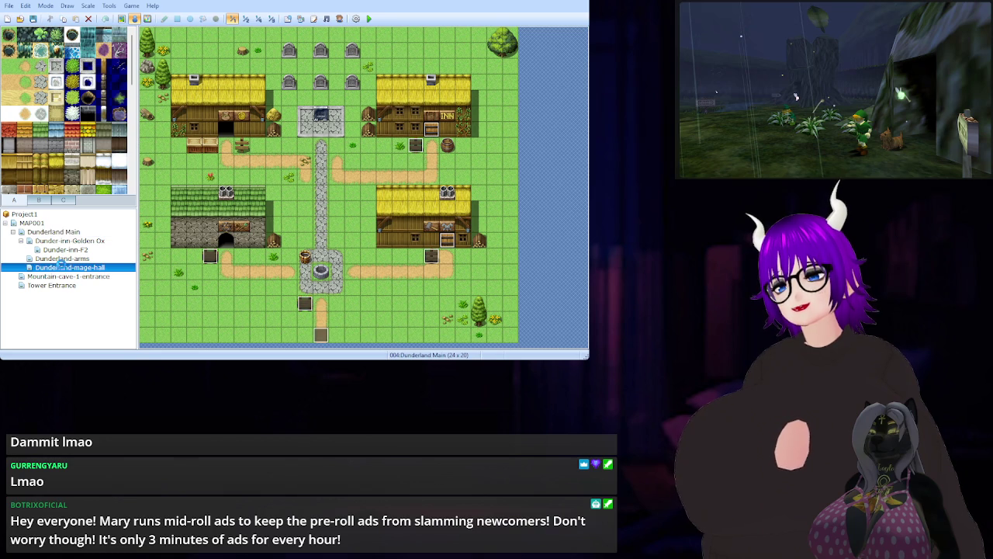
pyautogui.click(62, 267)
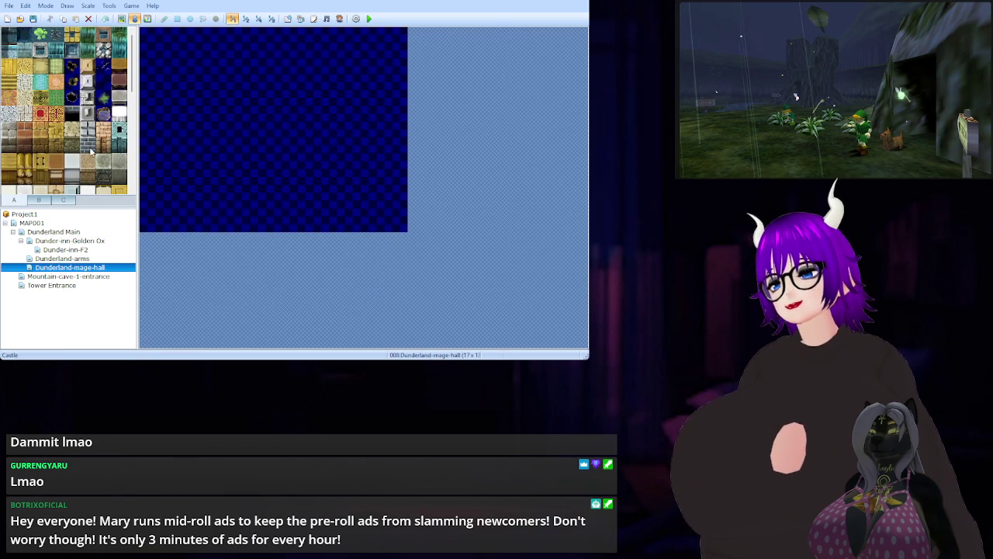
pyautogui.scroll(-2, 31, 155)
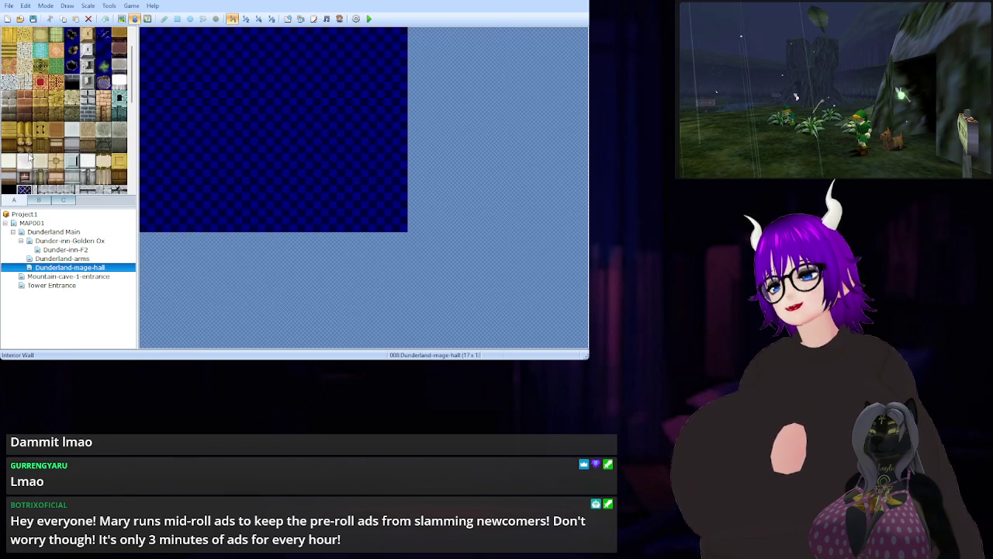
pyautogui.scroll(-5, 89, 146)
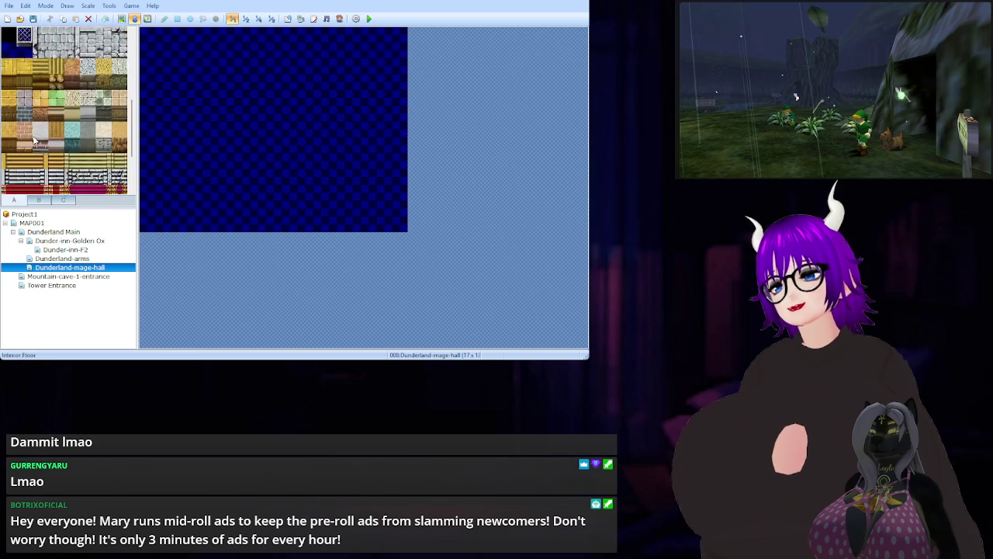
pyautogui.scroll(1, 30, 141)
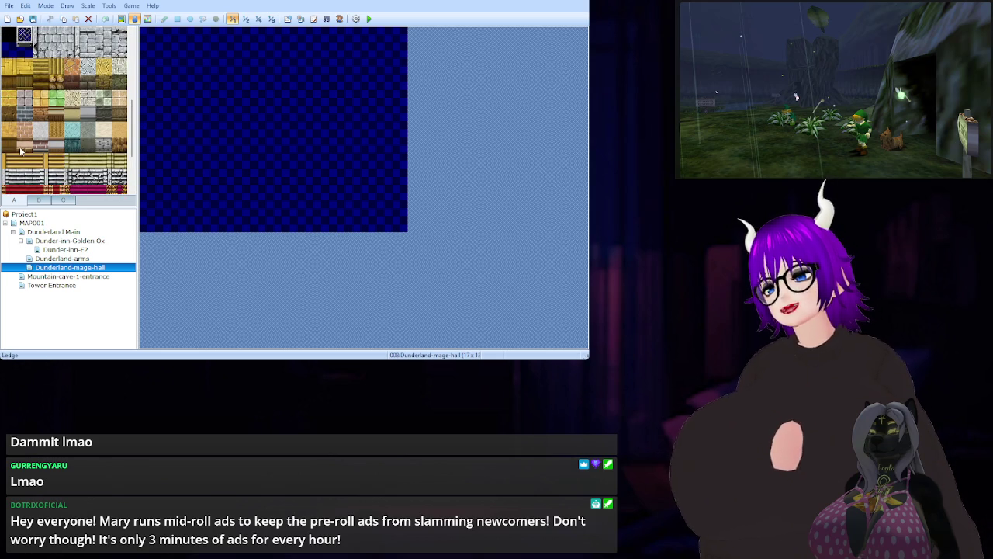
pyautogui.scroll(1, 88, 156)
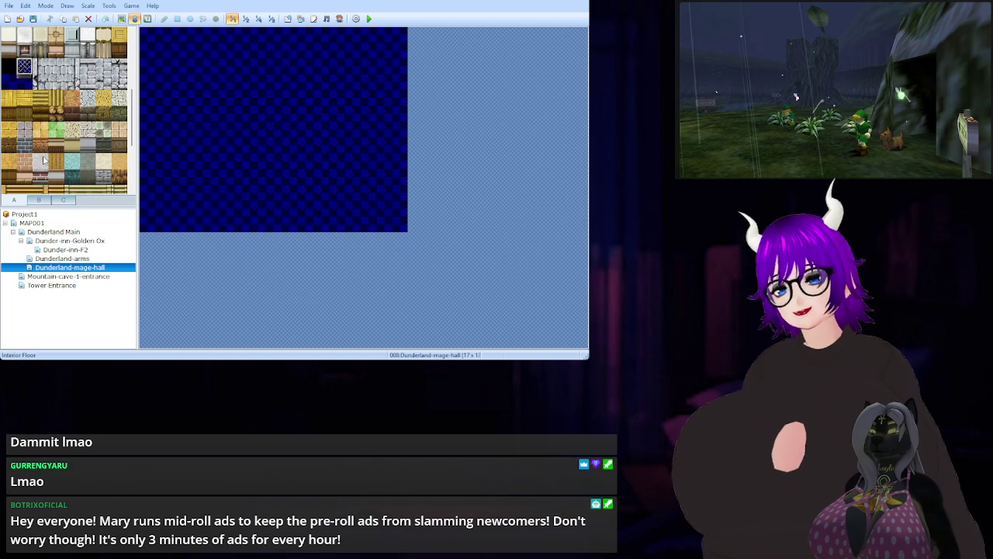
pyautogui.scroll(1, 23, 161)
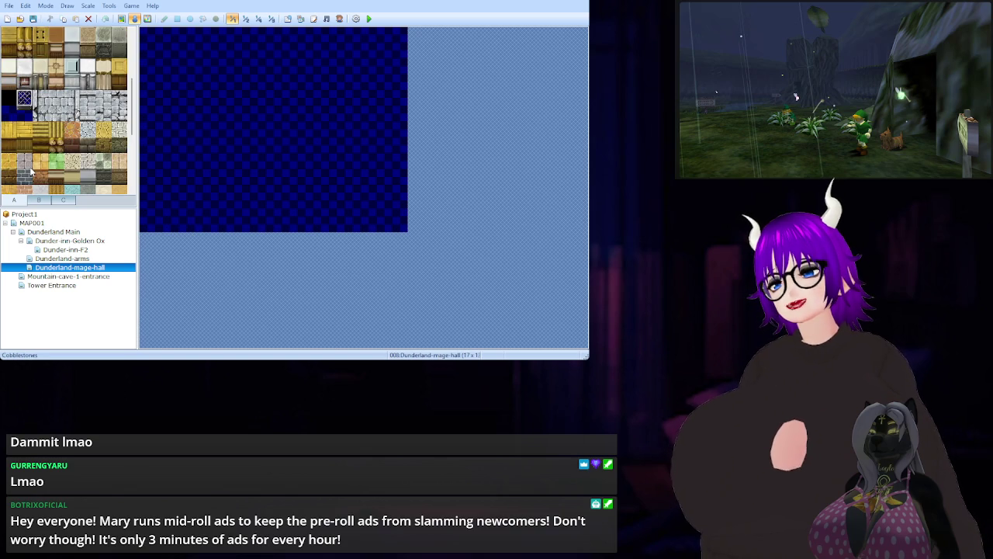
pyautogui.scroll(1, 31, 172)
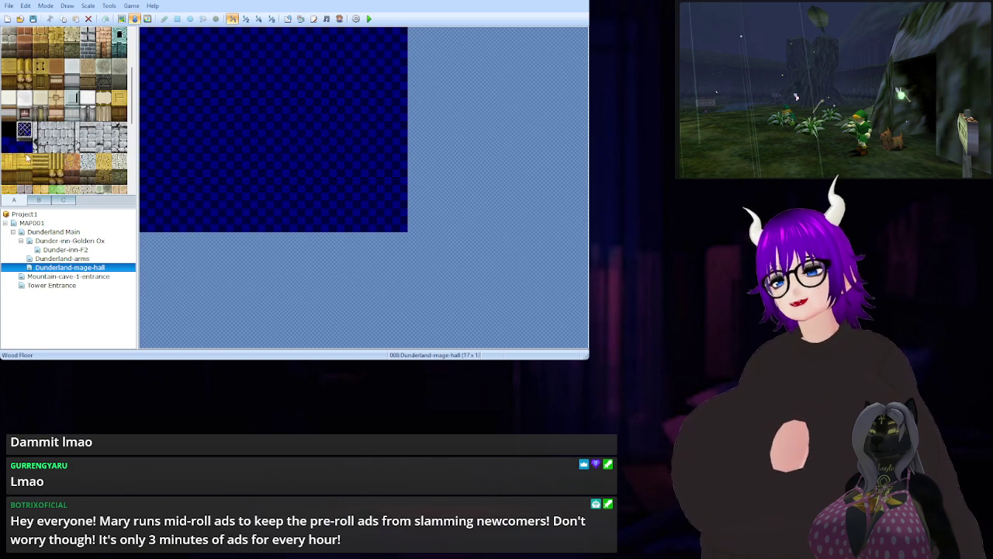
pyautogui.scroll(1, 34, 176)
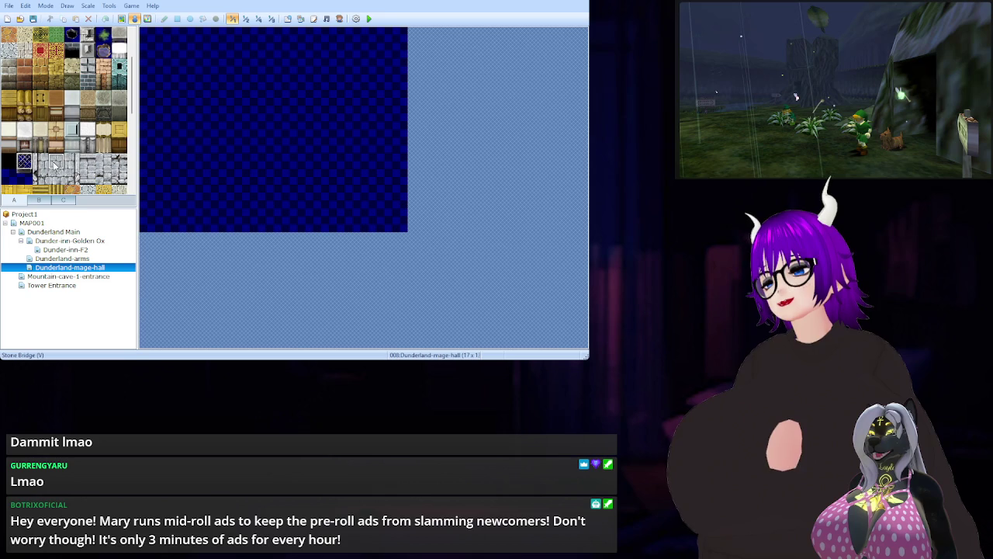
pyautogui.click(148, 36)
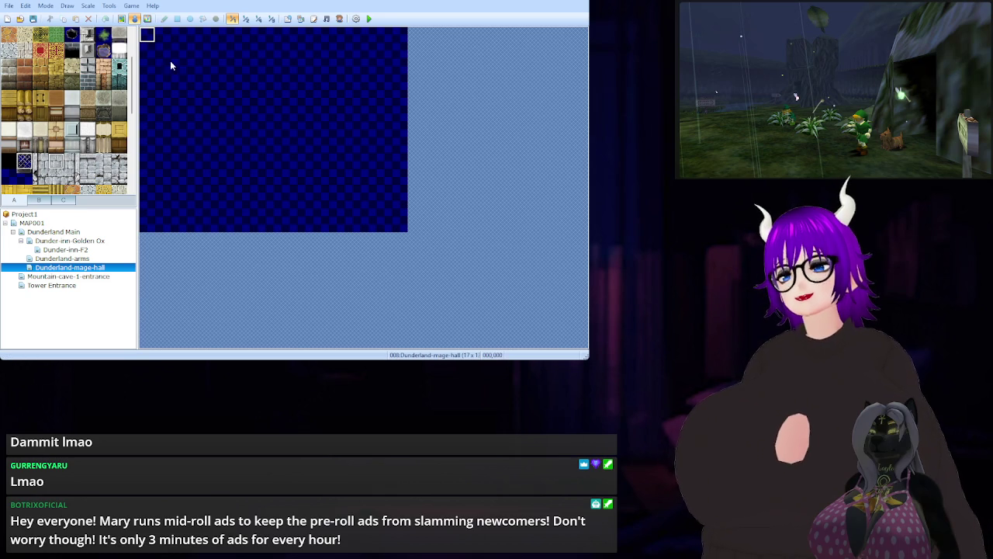
# Fill the whole mage-hall map with grey stone brick using the Rectangle tool.
pyautogui.click(164, 18)
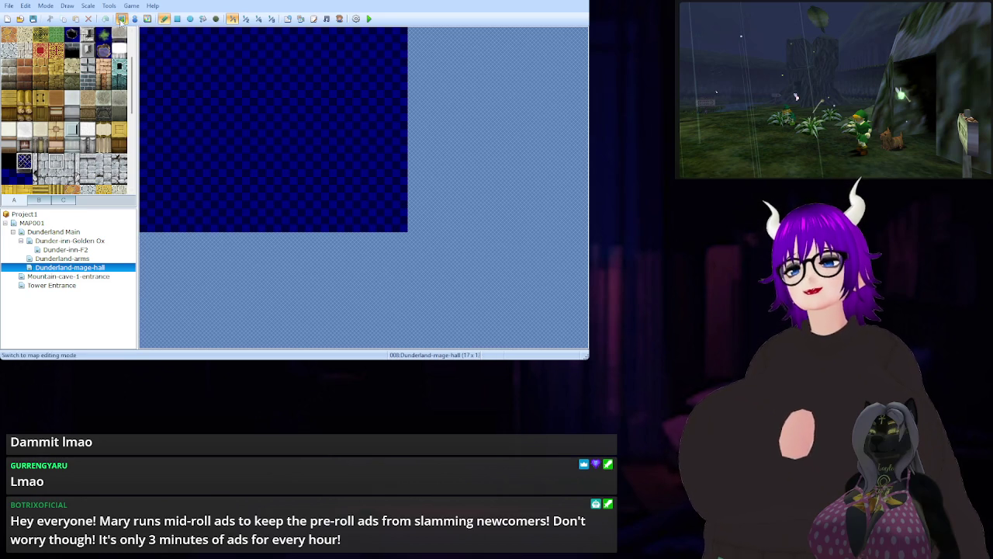
pyautogui.click(177, 18)
pyautogui.moveTo(147, 35)
pyautogui.mouseDown()
pyautogui.moveTo(297, 173)
pyautogui.moveTo(399, 230)
pyautogui.mouseUp()
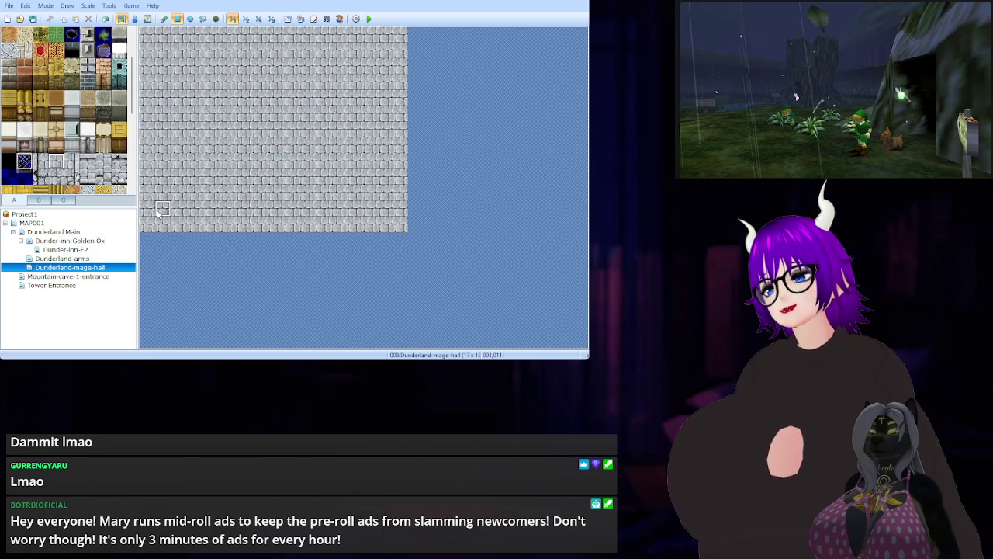
pyautogui.scroll(-1, 87, 177)
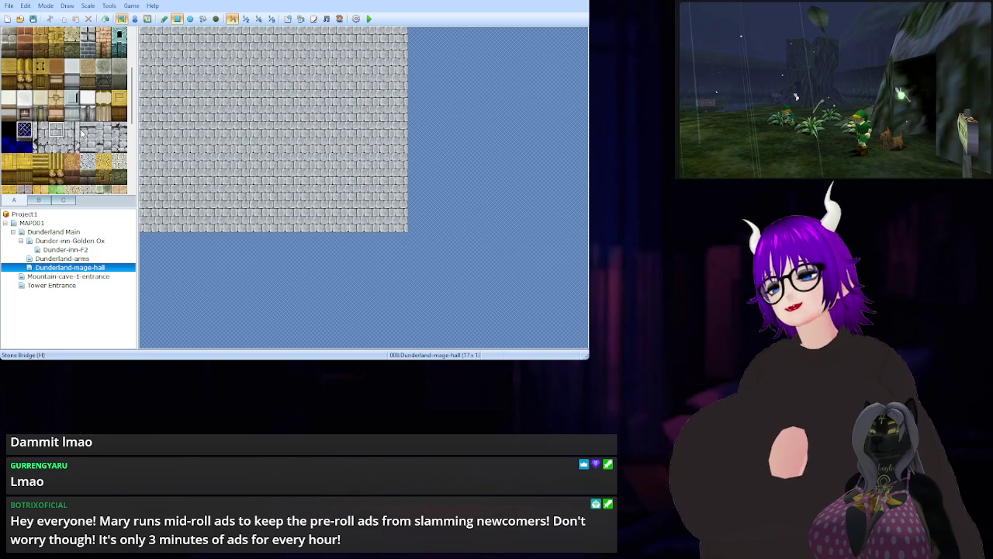
# Paint a ledge and brick wall across the top two rows, plus a red rug at bottom centre.
pyautogui.click(120, 177)
pyautogui.moveTo(147, 36); pyautogui.dragTo(402, 55)
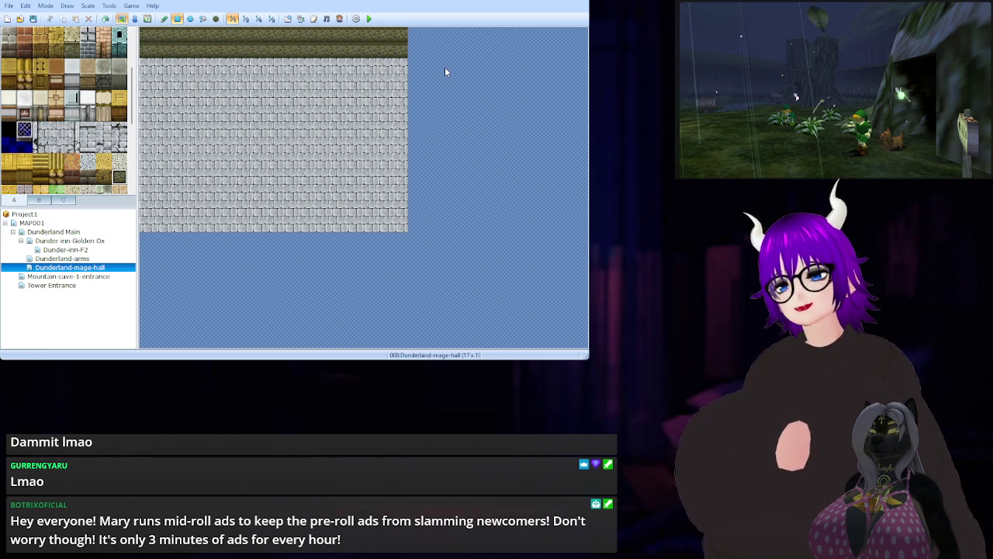
pyautogui.scroll(2, 25, 138)
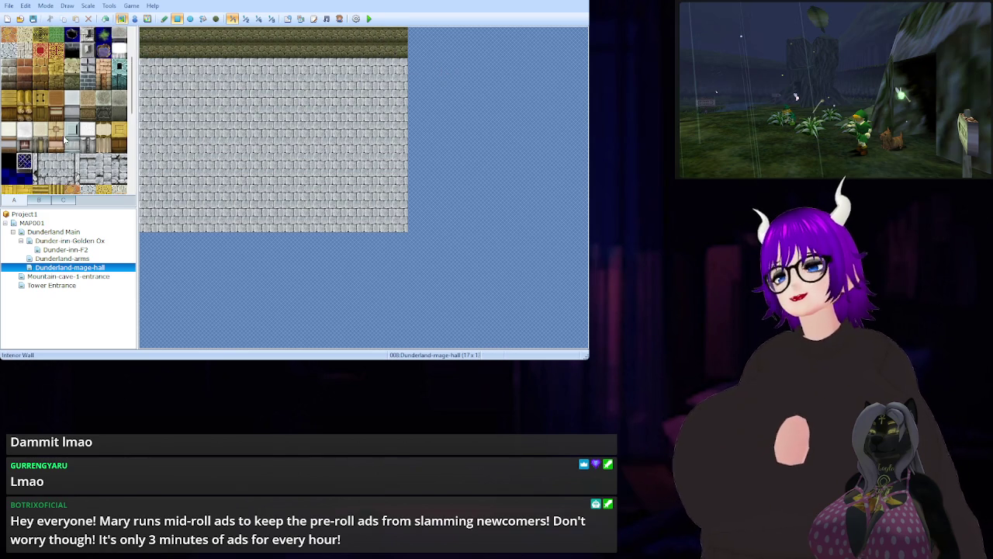
pyautogui.click(9, 113)
pyautogui.moveTo(147, 43); pyautogui.dragTo(399, 49)
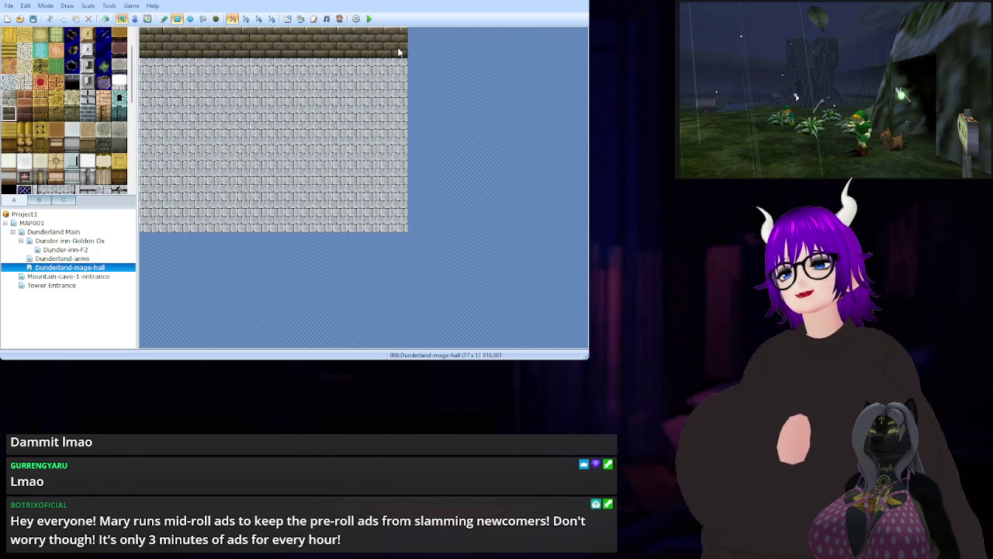
pyautogui.click(41, 82)
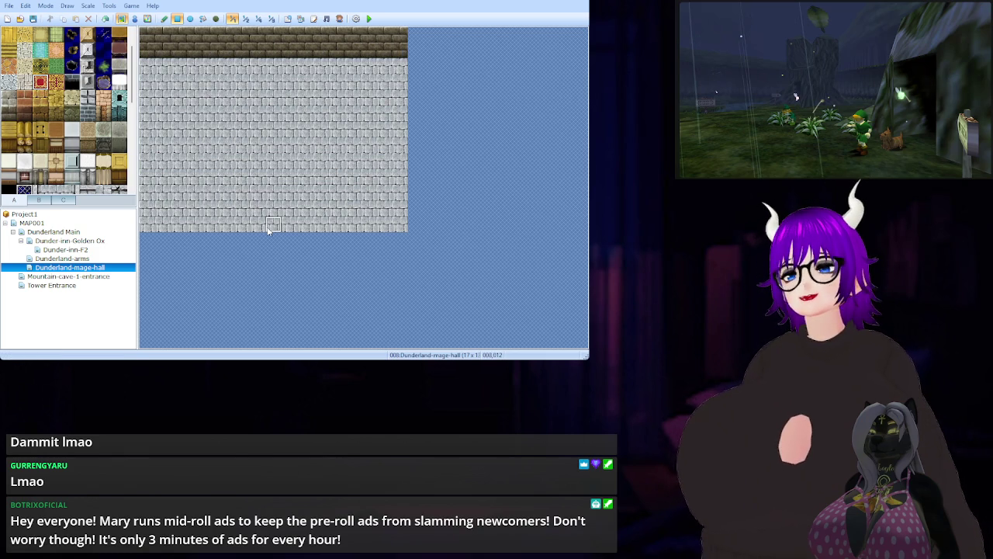
pyautogui.moveTo(260, 225)
pyautogui.mouseDown()
pyautogui.moveTo(292, 211)
pyautogui.moveTo(281, 212)
pyautogui.mouseUp()
# Replace the bottom-centre rug with a 2x2 red-and-gold entrance mat.
pyautogui.click(40, 51)
pyautogui.moveTo(258, 224); pyautogui.dragTo(273, 215)
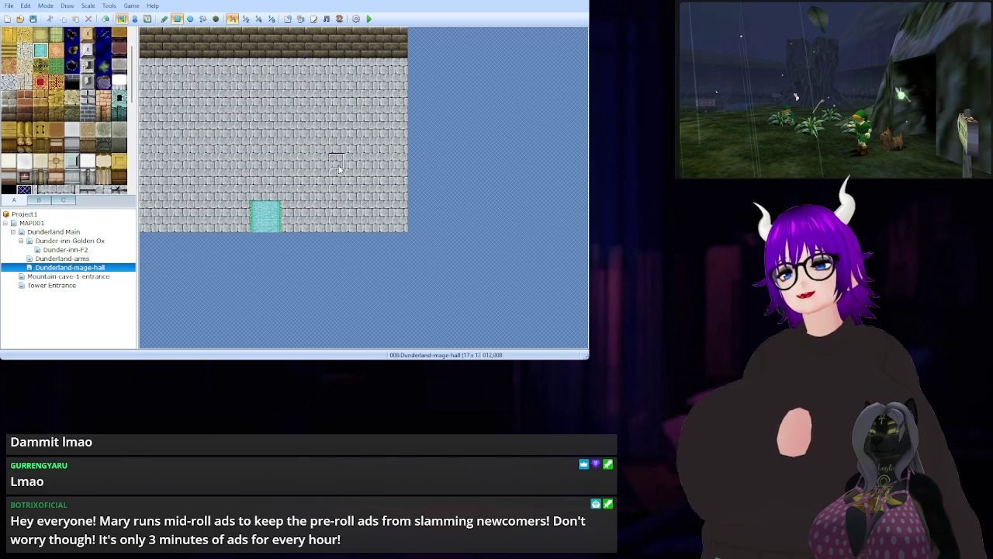
pyautogui.click(56, 82)
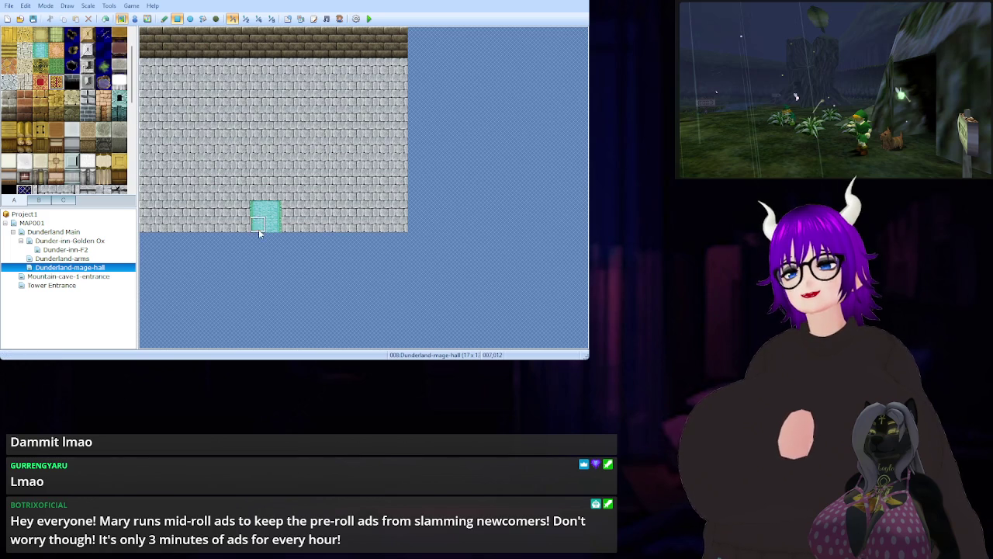
pyautogui.click(265, 202)
pyautogui.moveTo(266, 203); pyautogui.dragTo(274, 207)
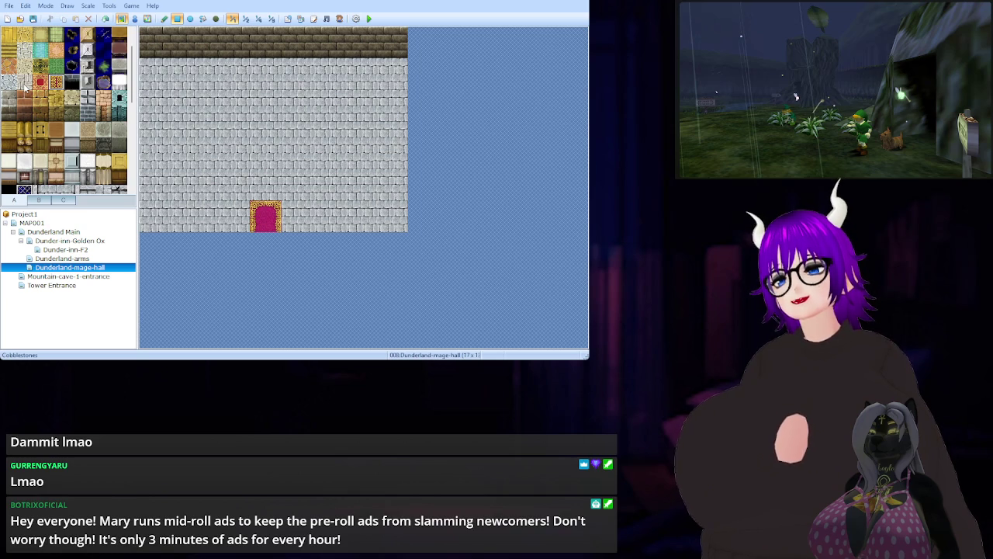
pyautogui.scroll(1, 25, 87)
pyautogui.click(25, 88)
pyautogui.moveTo(241, 67); pyautogui.dragTo(276, 84)
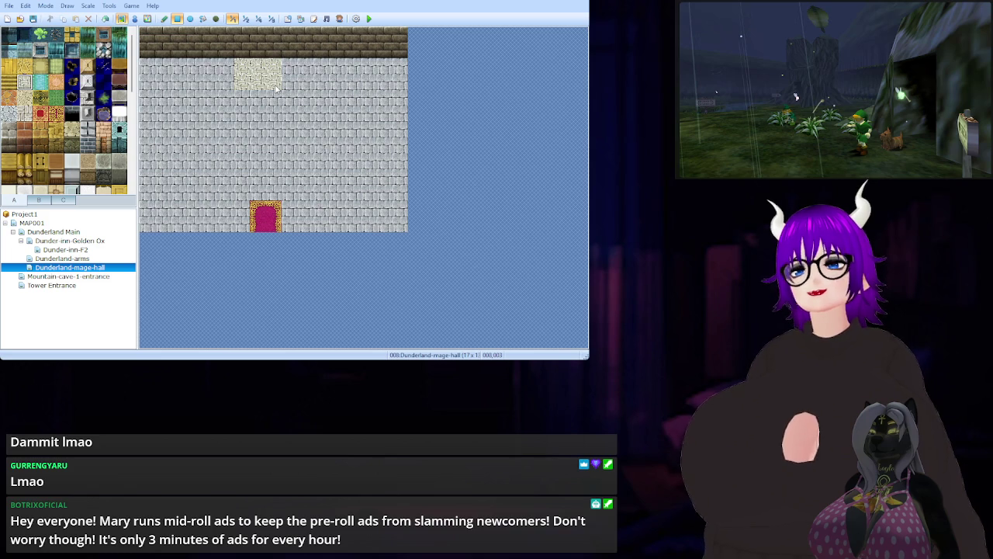
pyautogui.hotkey('ctrl', 'z')
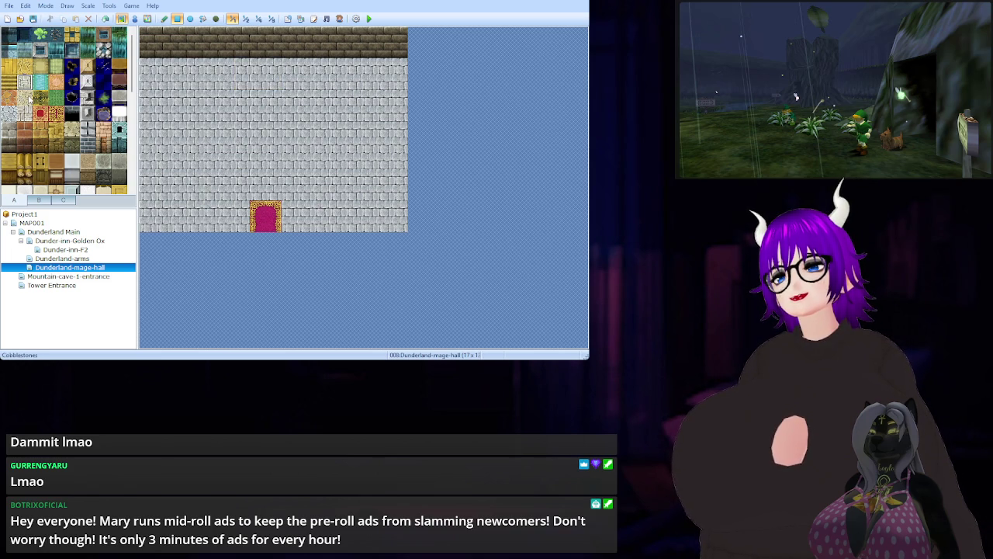
pyautogui.scroll(-2, 29, 98)
pyautogui.scroll(-2, 29, 97)
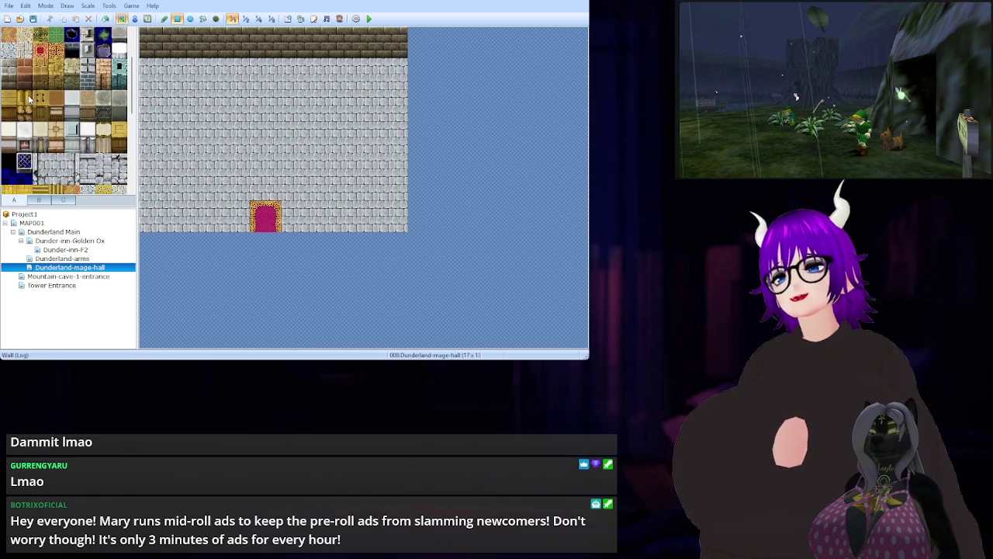
pyautogui.click(101, 99)
pyautogui.moveTo(225, 68); pyautogui.dragTo(290, 94)
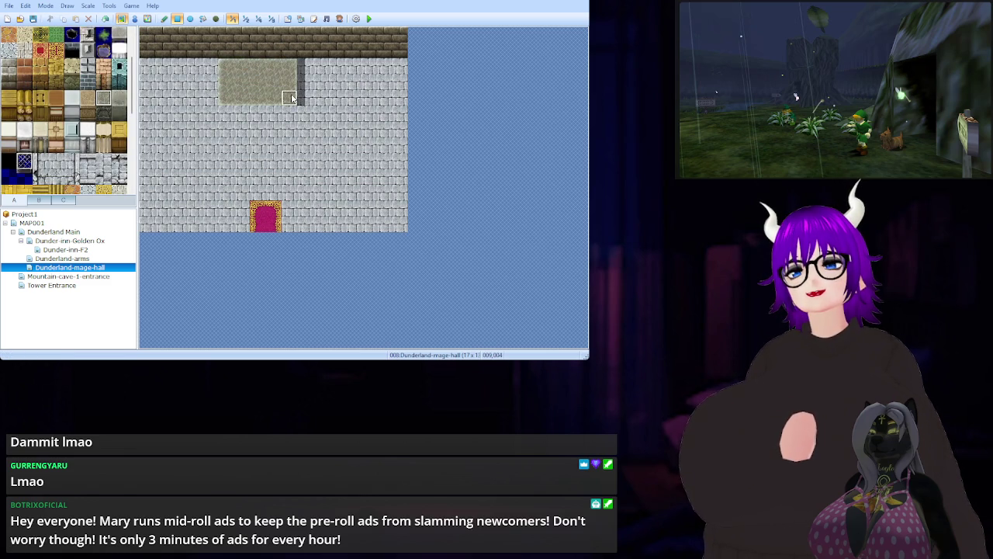
pyautogui.hotkey('ctrl', 'z')
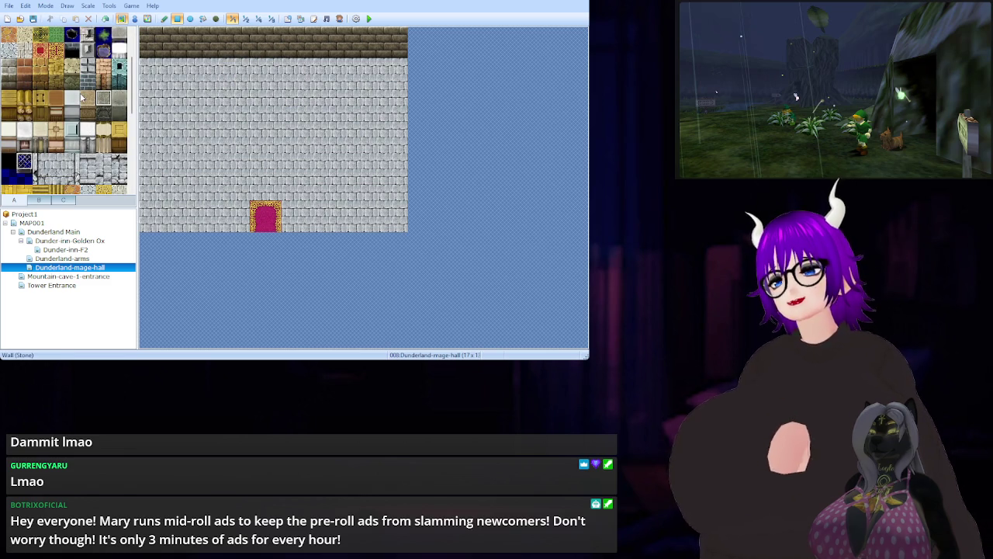
pyautogui.scroll(-2, 57, 92)
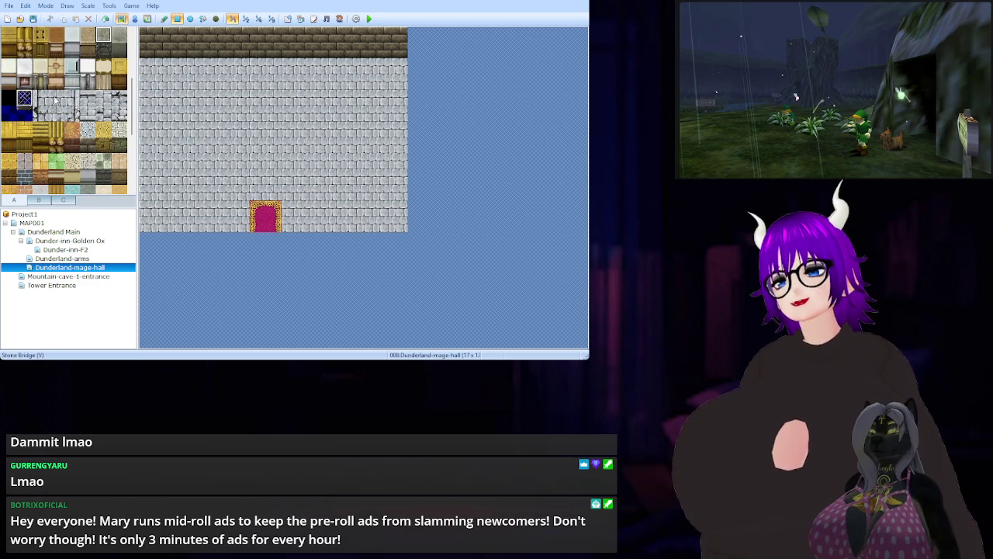
pyautogui.scroll(-1, 54, 100)
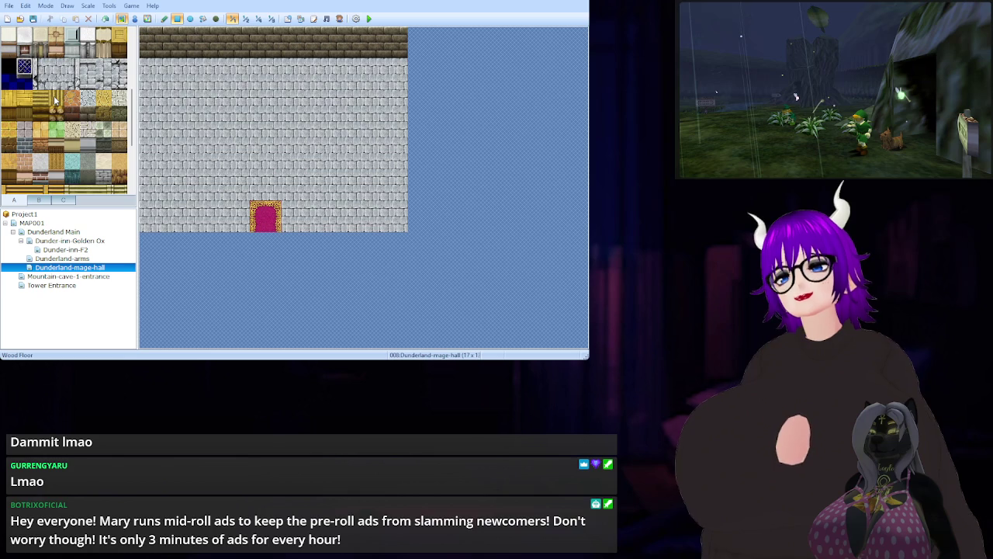
# Paint a pale cobblestone rectangle on the floor centred below the top wall.
pyautogui.click(27, 132)
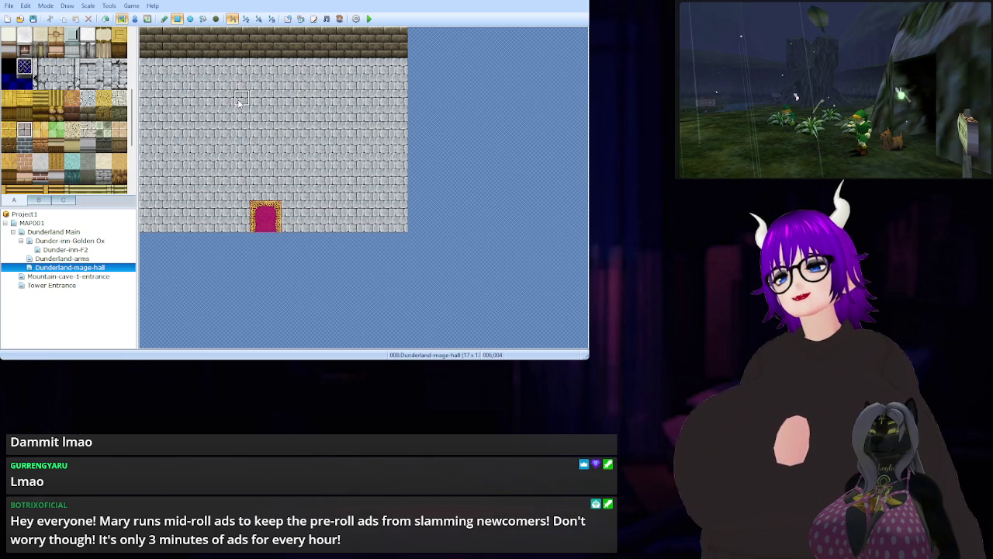
pyautogui.moveTo(224, 68)
pyautogui.mouseDown()
pyautogui.moveTo(284, 76)
pyautogui.moveTo(307, 109)
pyautogui.mouseUp()
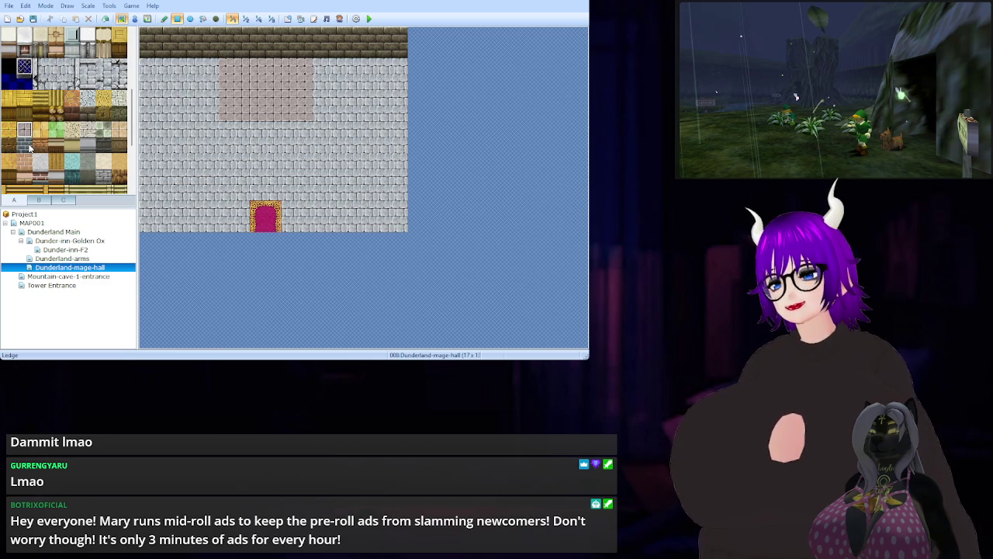
# Switch the tile palette to tileset C's furniture and decoration pieces.
pyautogui.click(38, 200)
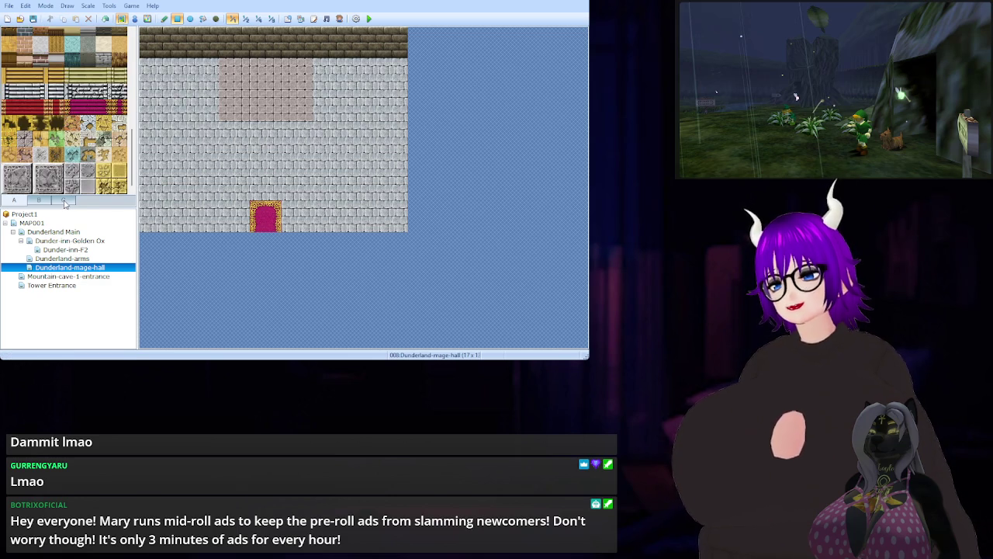
pyautogui.click(65, 201)
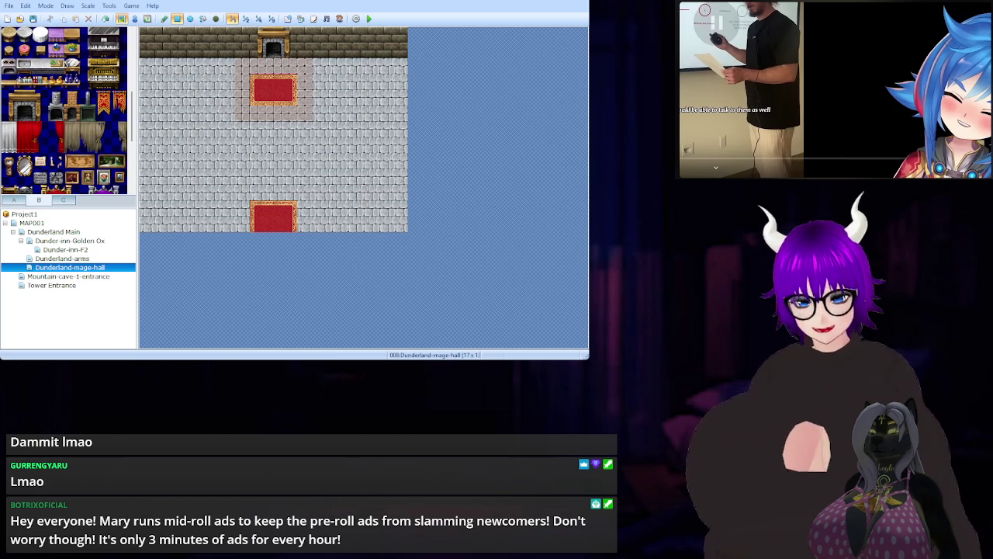
pyautogui.press('Left')
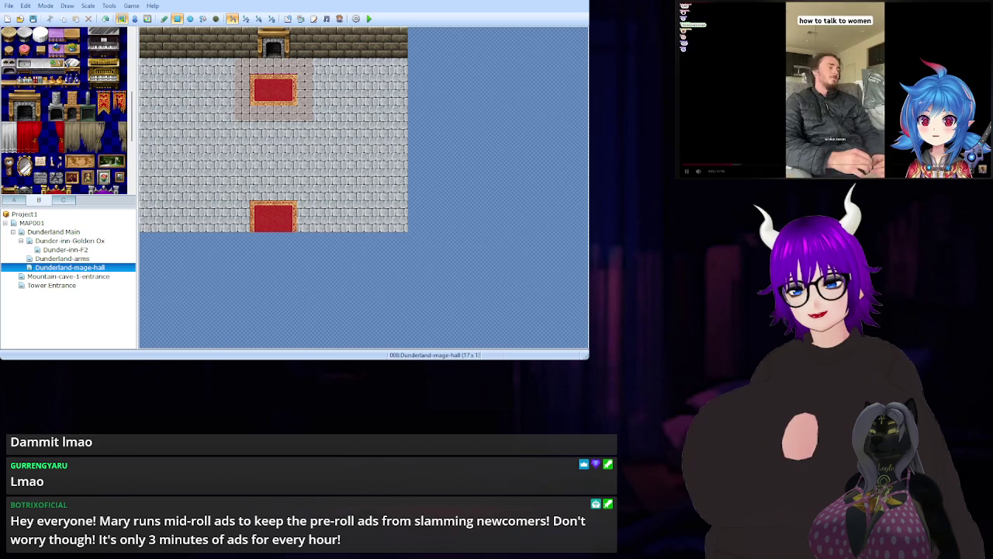
pyautogui.press('space')
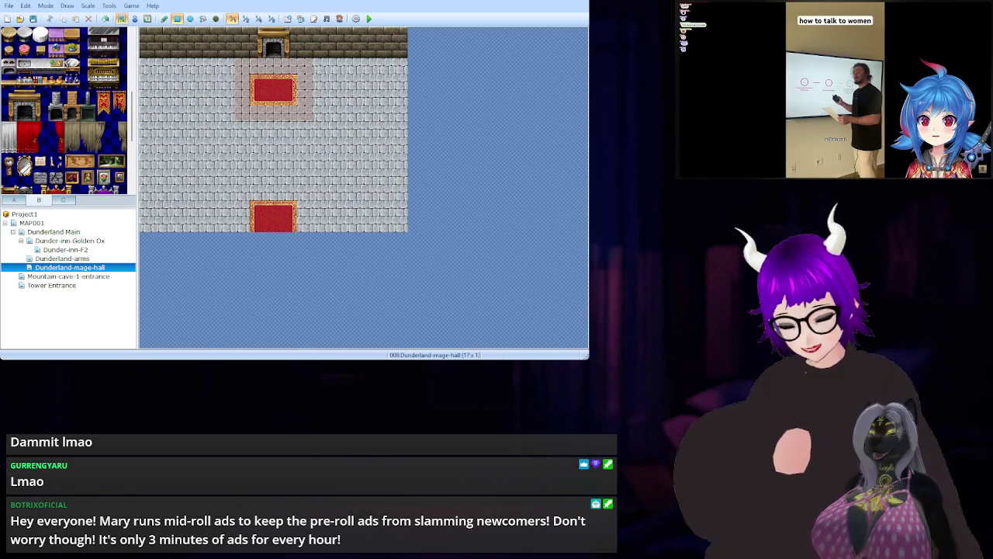
pyautogui.press('space')
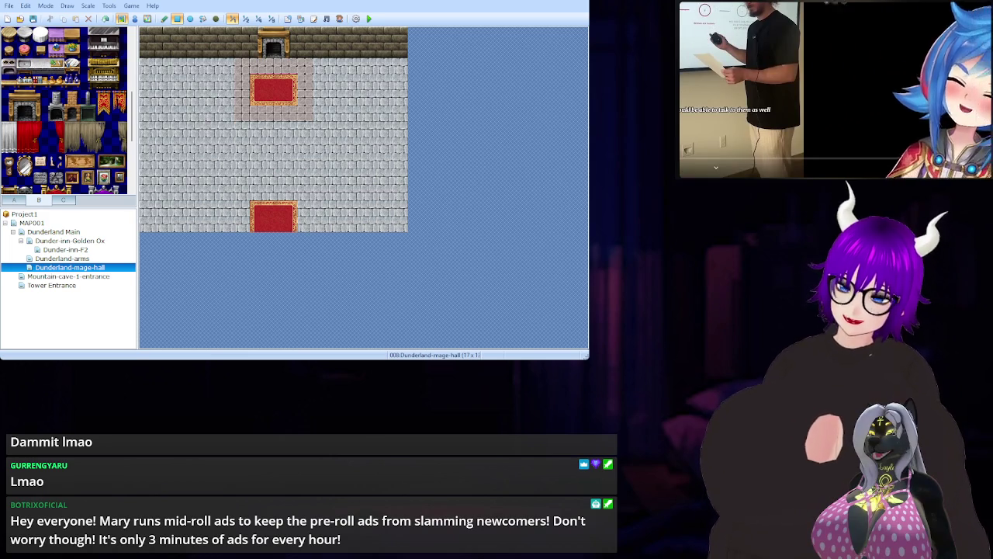
pyautogui.press('space')
pyautogui.press('Left')
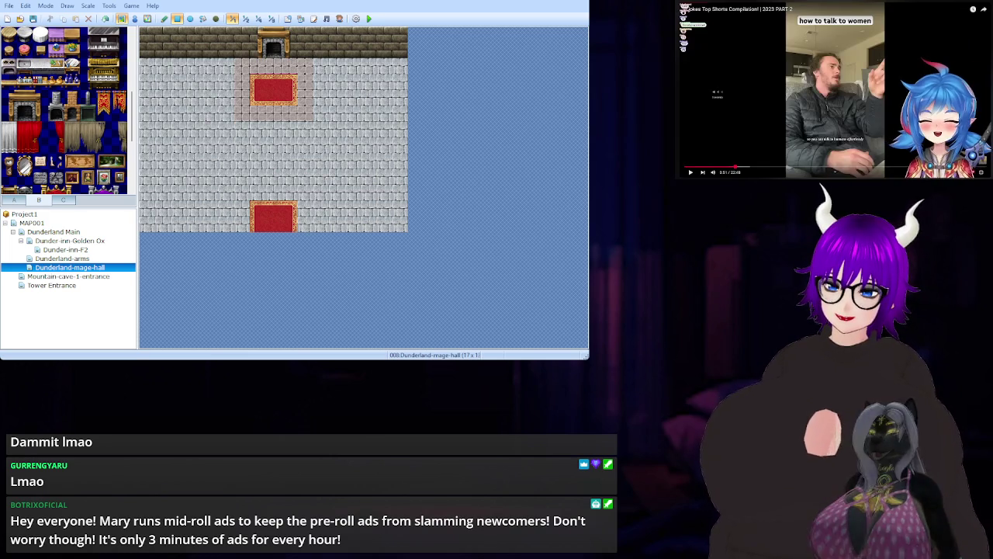
pyautogui.press('space')
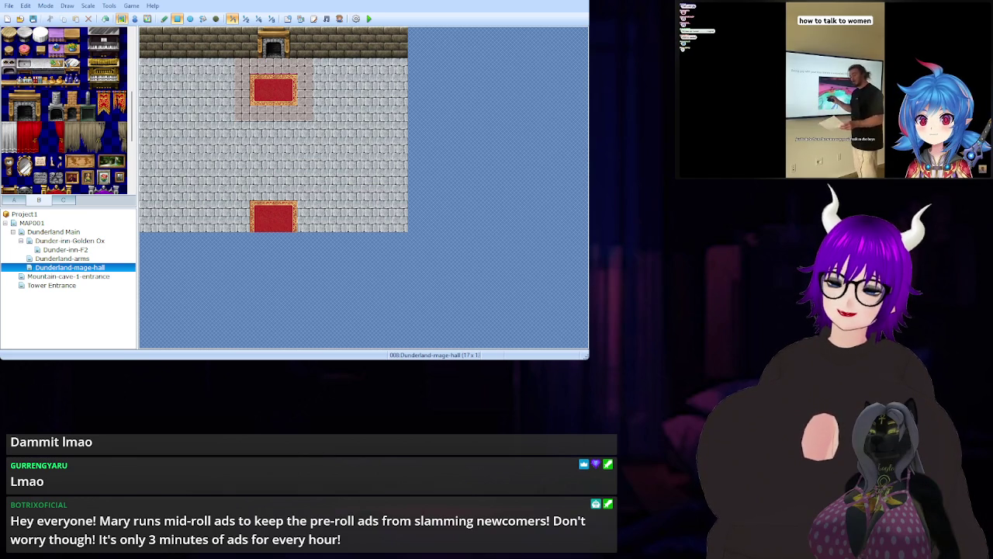
pyautogui.press('space')
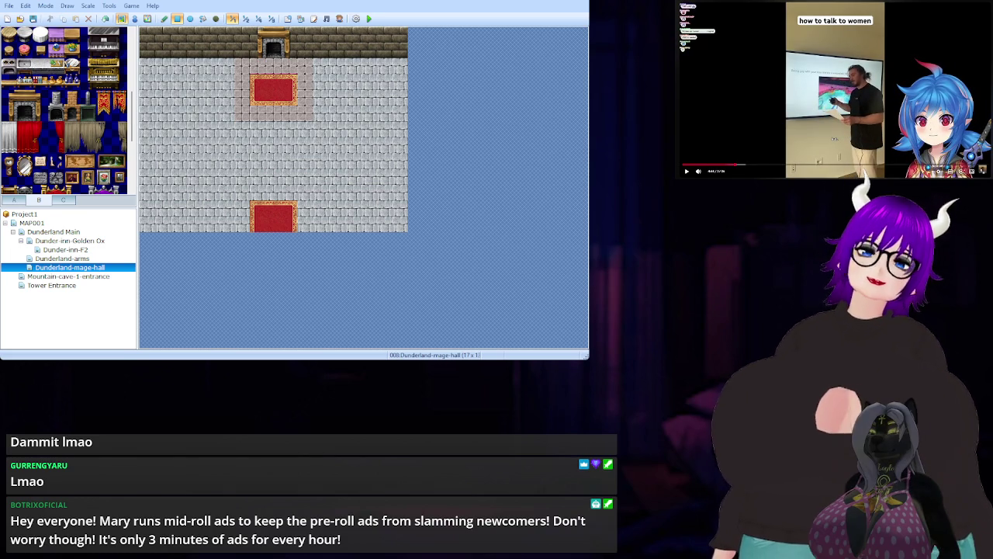
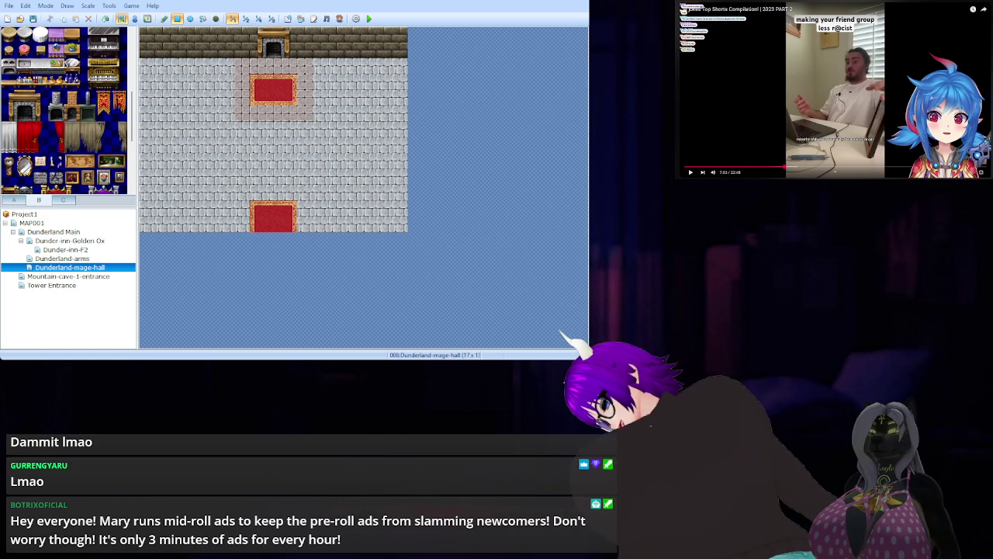
# Watch the side video, pausing, resuming and rewinding it five seconds several times.
pyautogui.press('space')
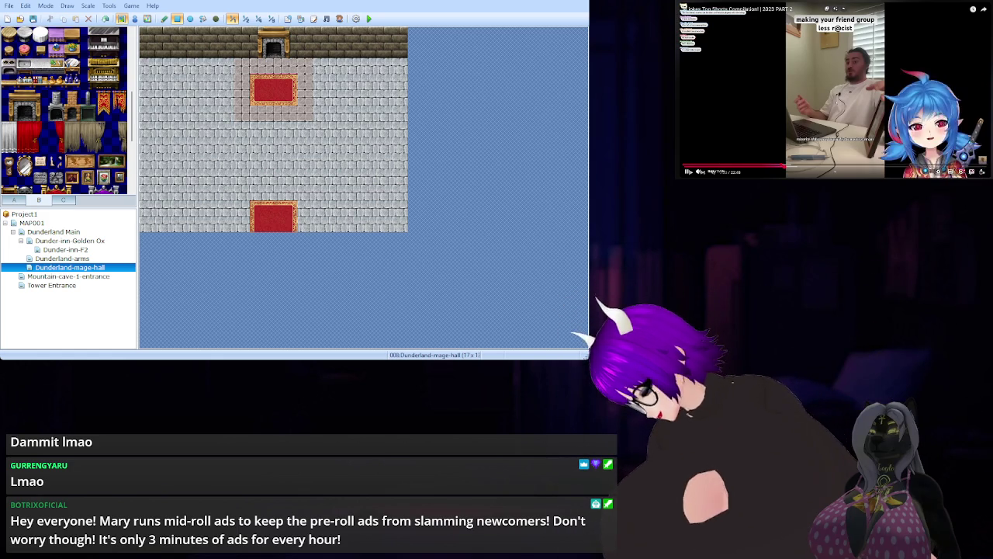
pyautogui.press('space')
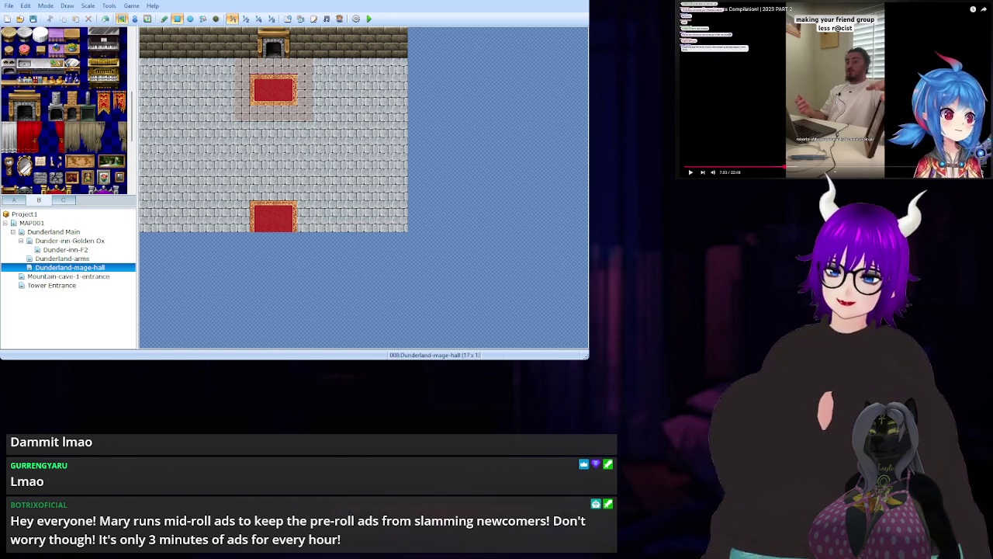
pyautogui.press('Left')
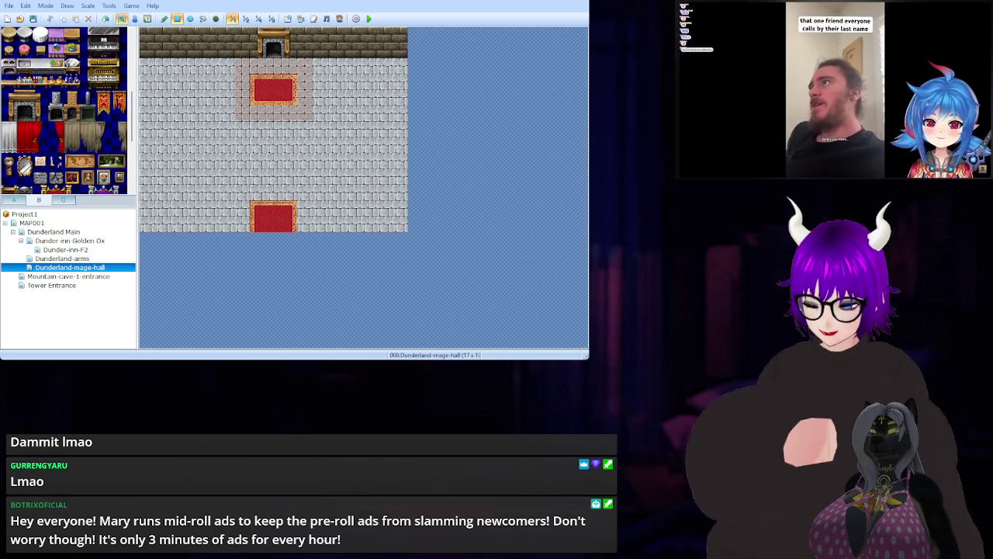
pyautogui.press('Left')
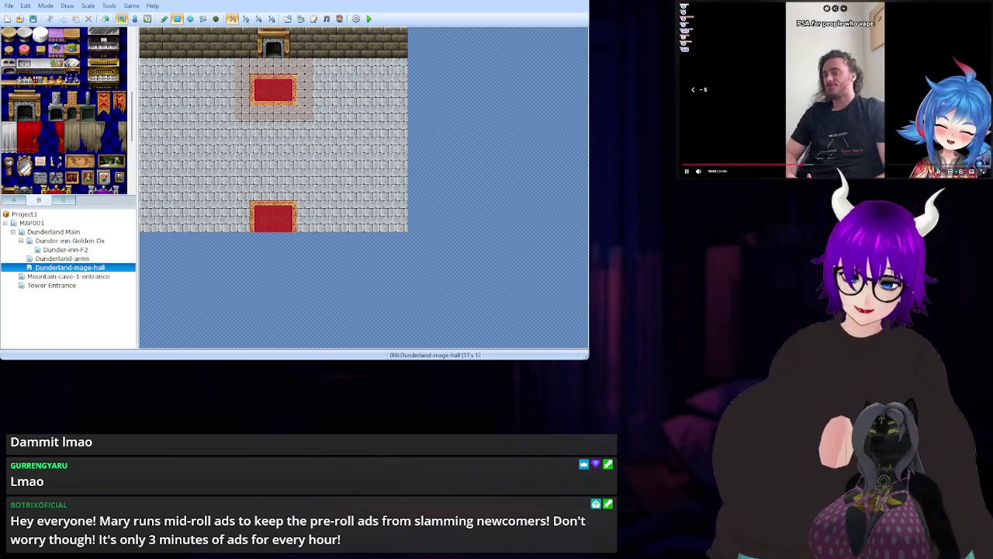
pyautogui.press('space')
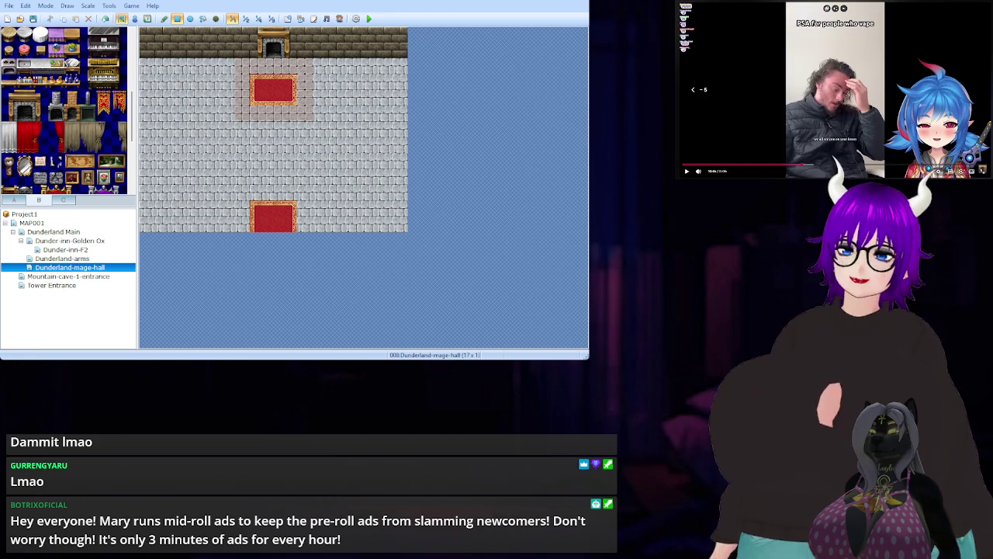
pyautogui.press('space')
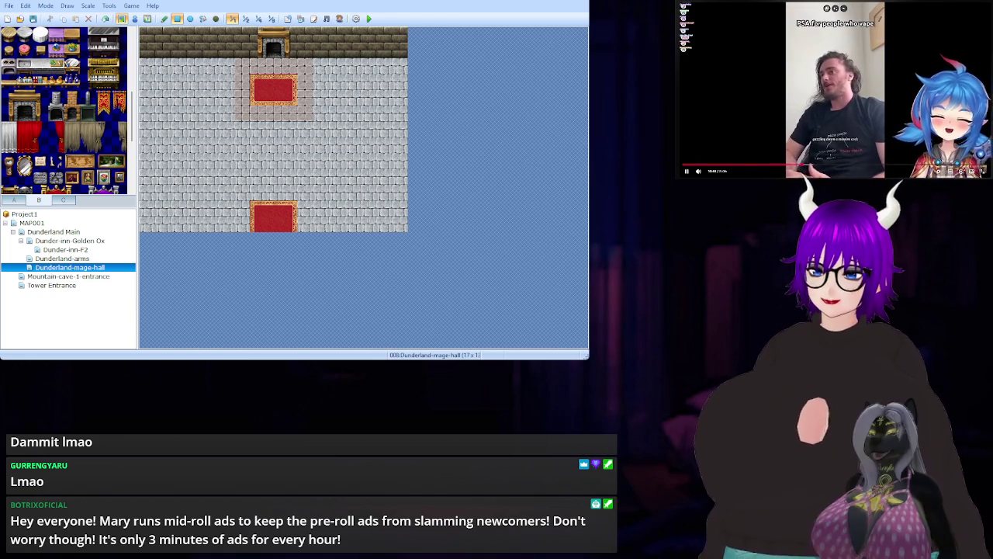
pyautogui.press('space')
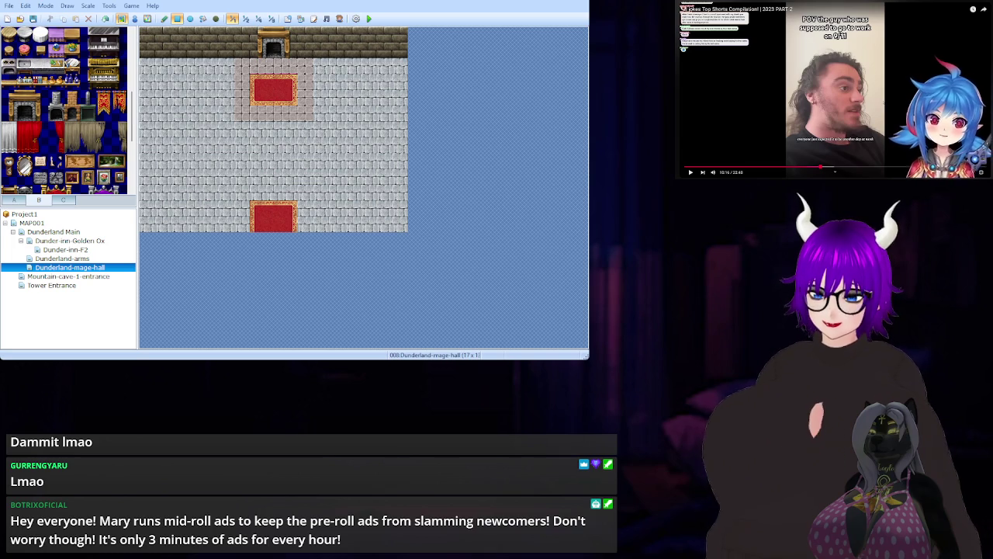
pyautogui.press('space')
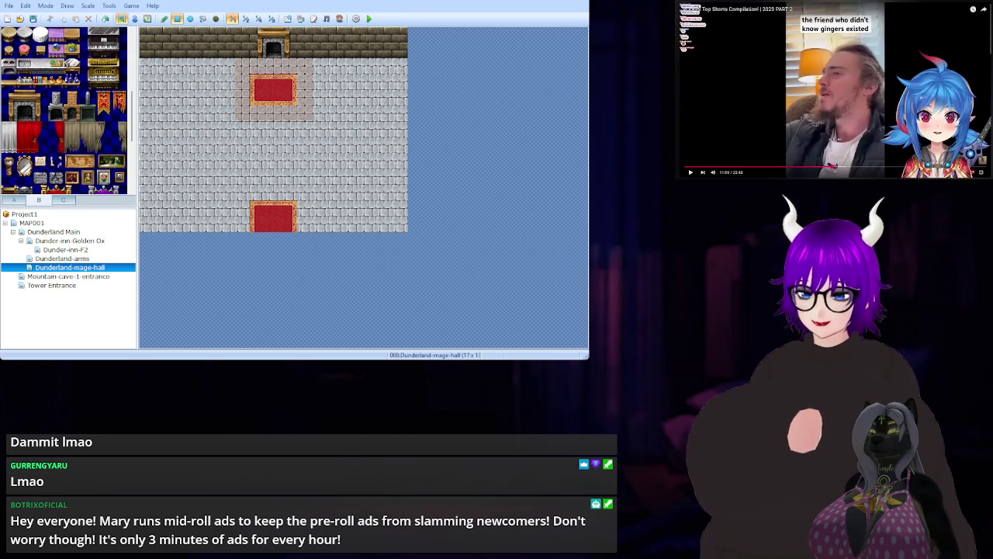
pyautogui.press('k')
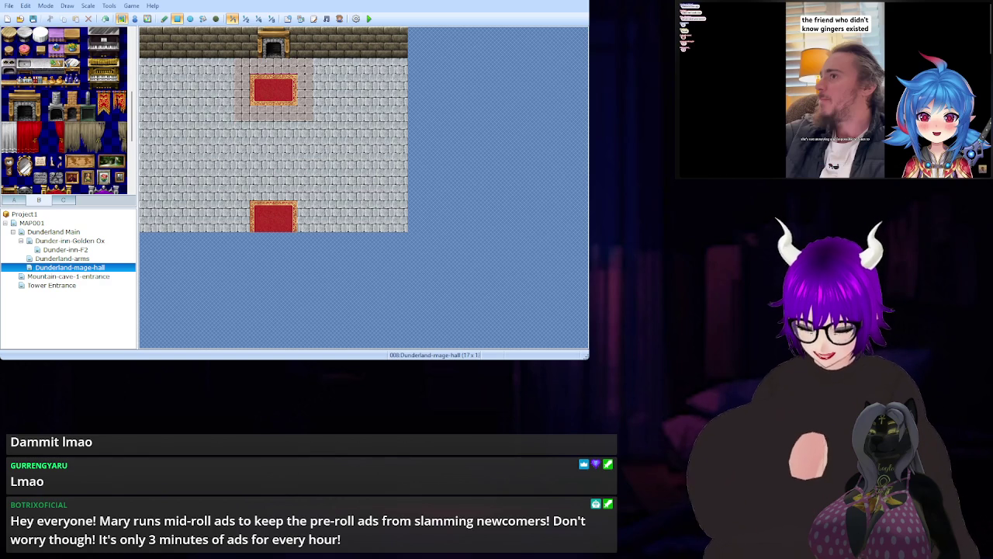
pyautogui.press('Left')
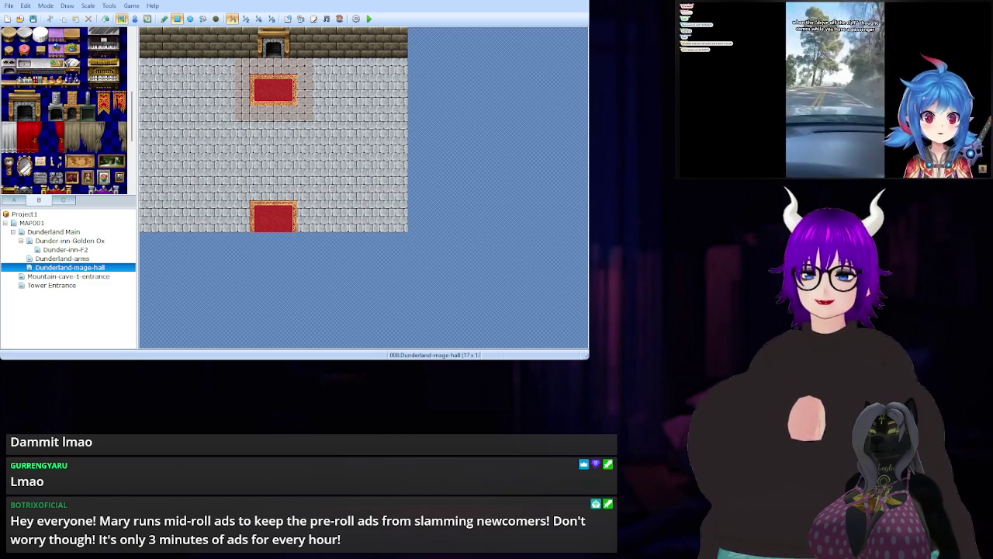
pyautogui.press('space')
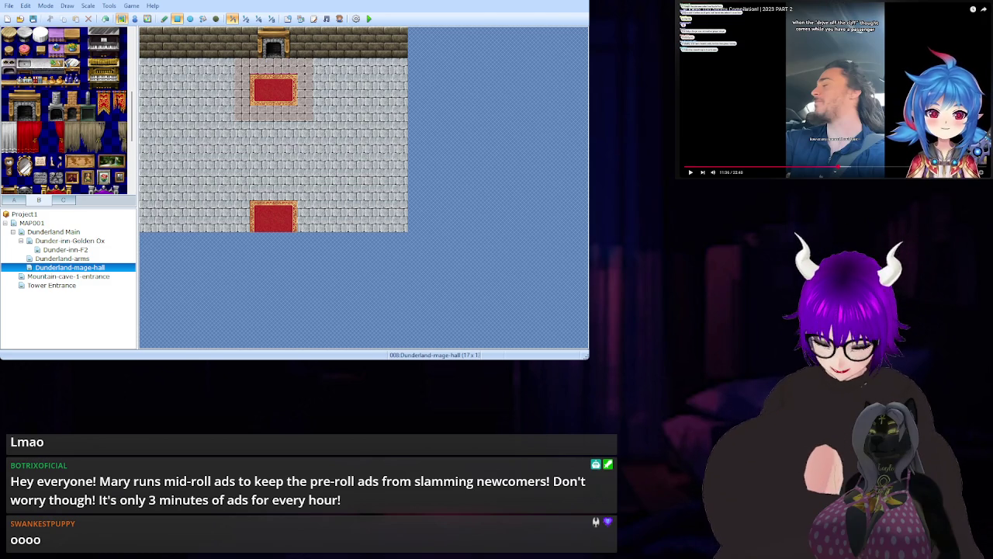
pyautogui.press('space')
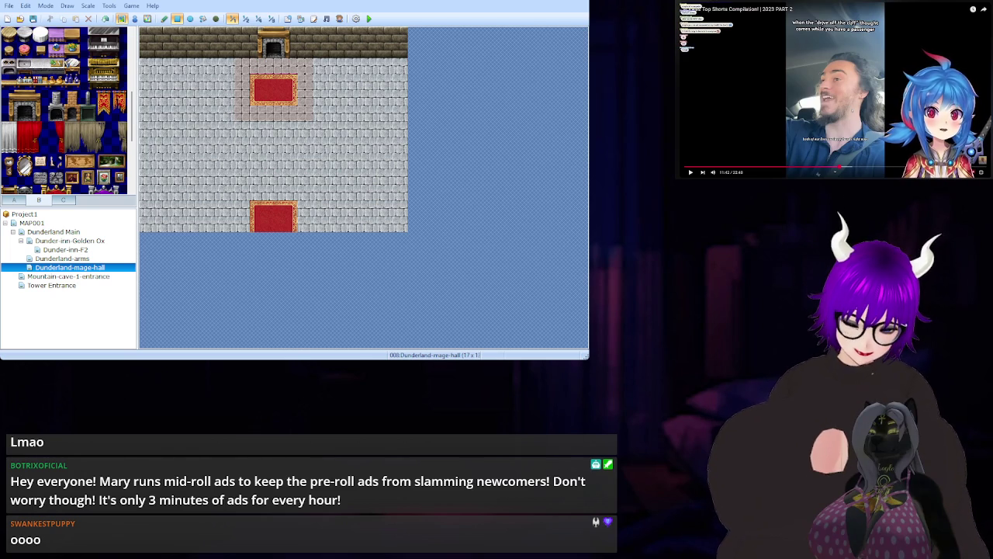
pyautogui.press('space')
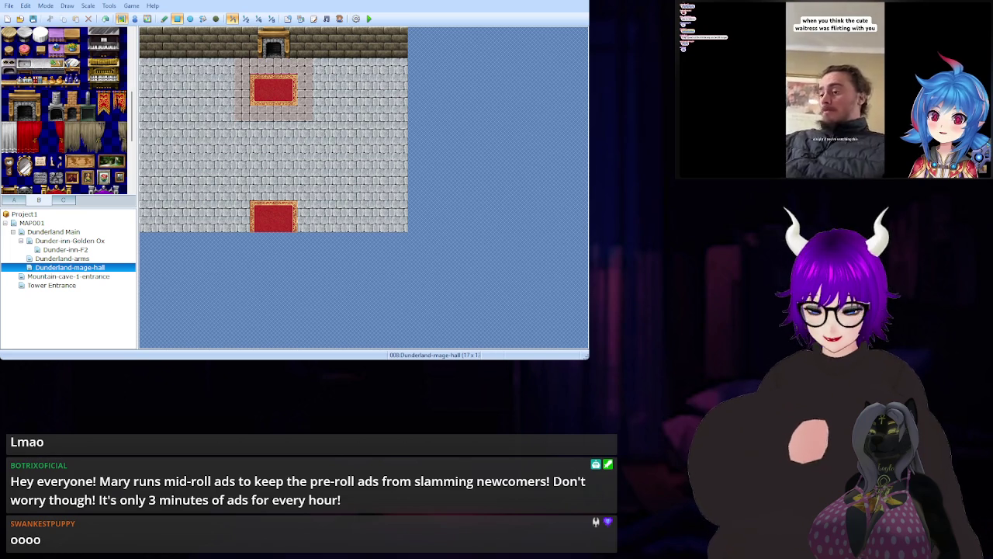
pyautogui.press('Left')
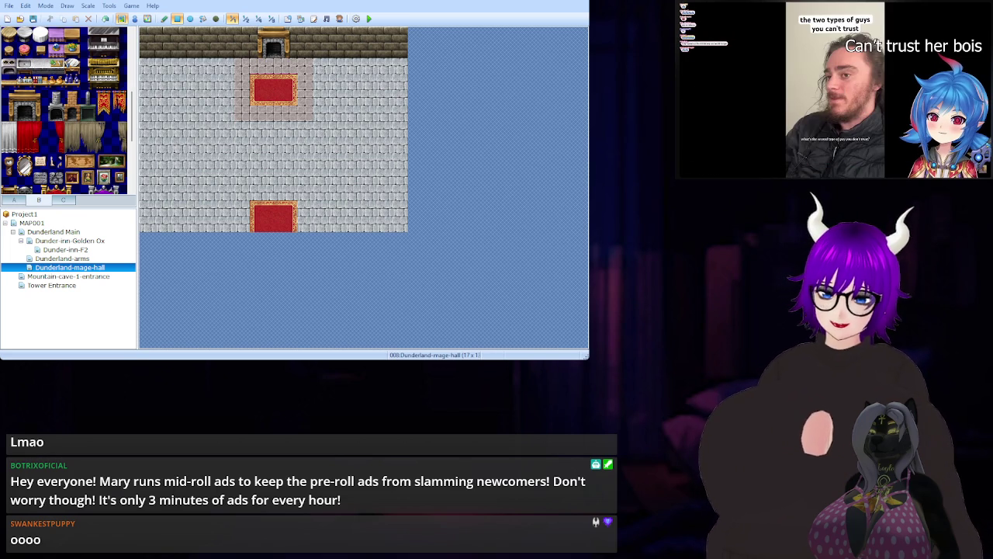
pyautogui.press('Left')
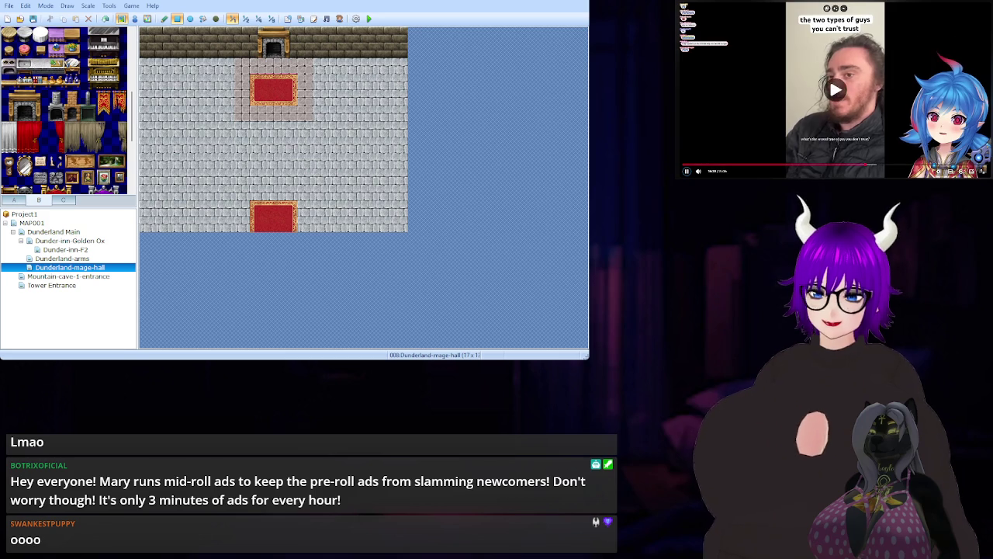
pyautogui.press('space')
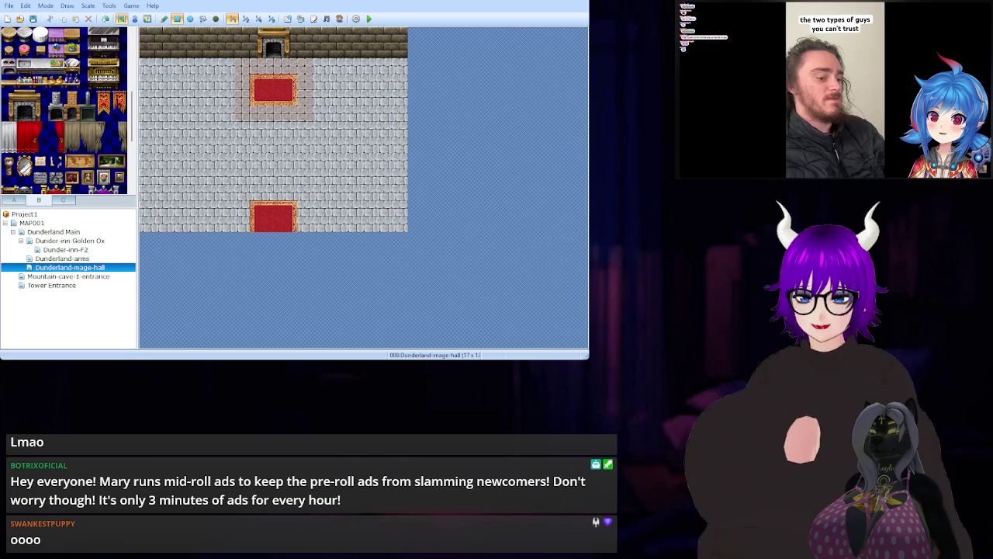
pyautogui.press('space')
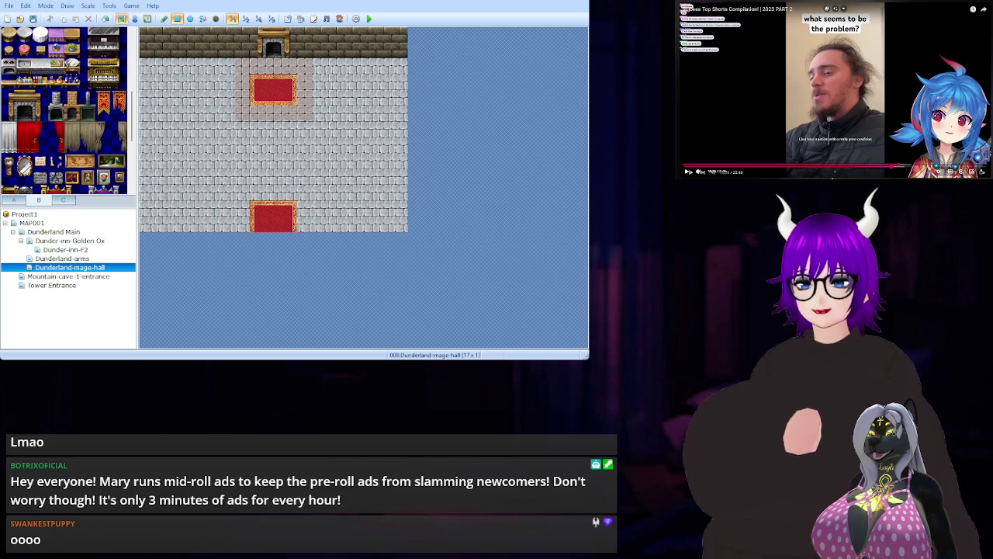
pyautogui.press('Left')
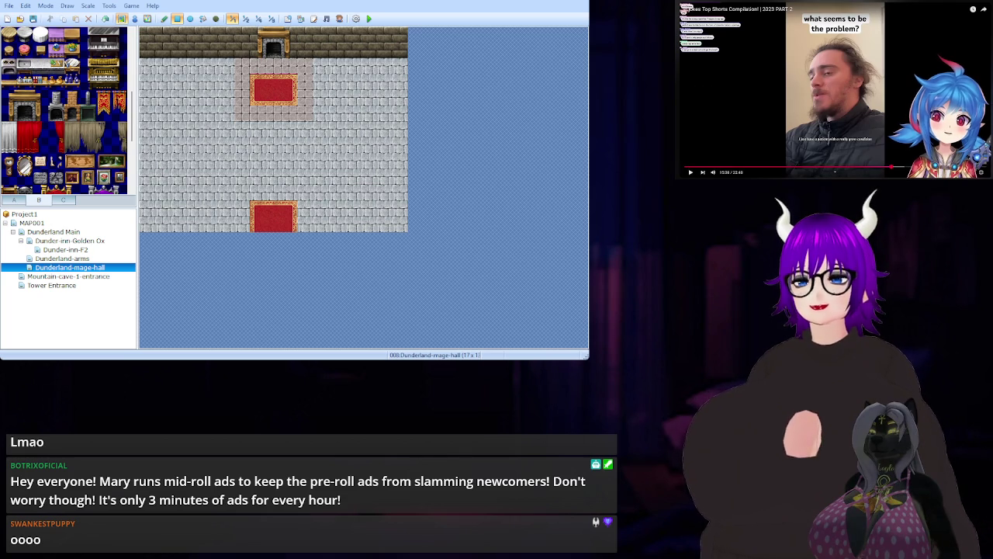
pyautogui.press('space')
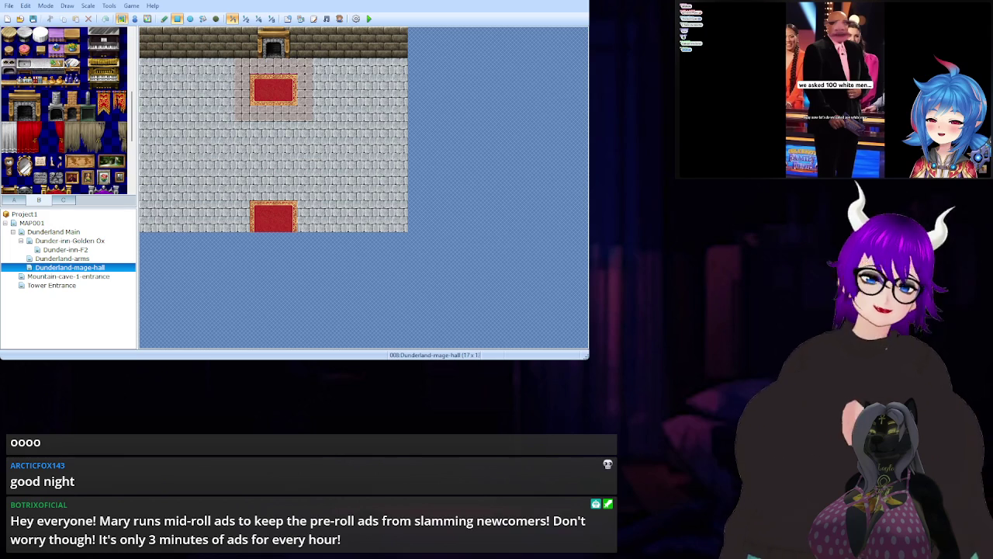
pyautogui.press('space')
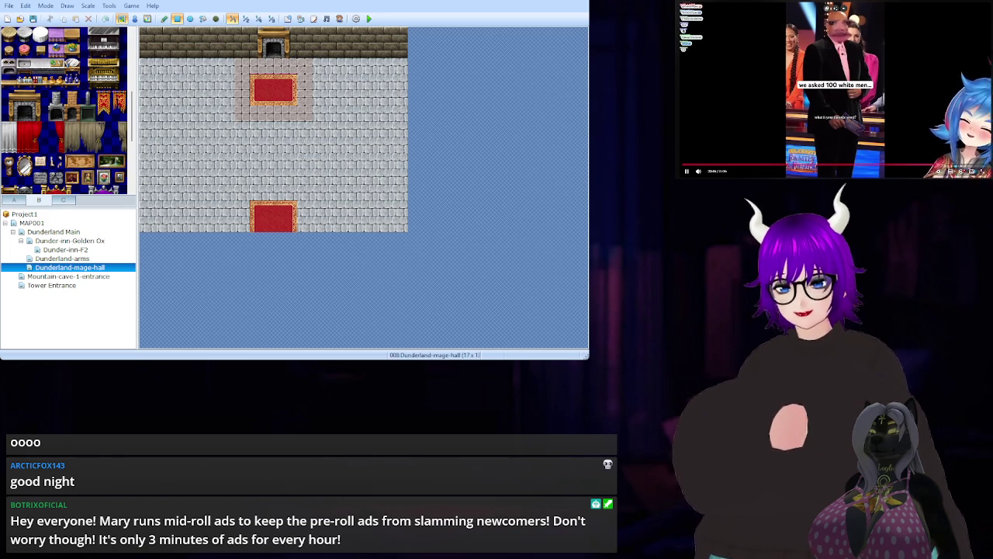
pyautogui.press('space')
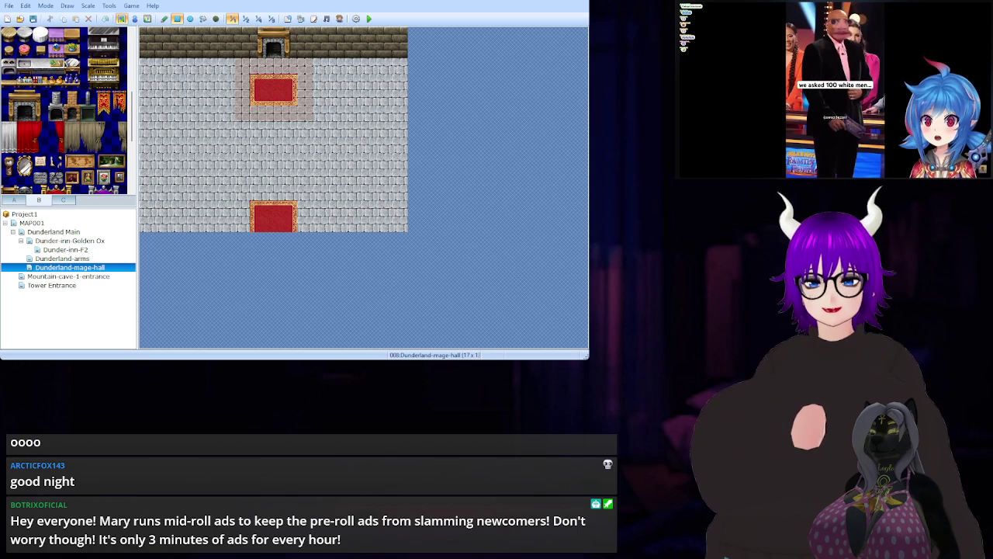
pyautogui.press('space')
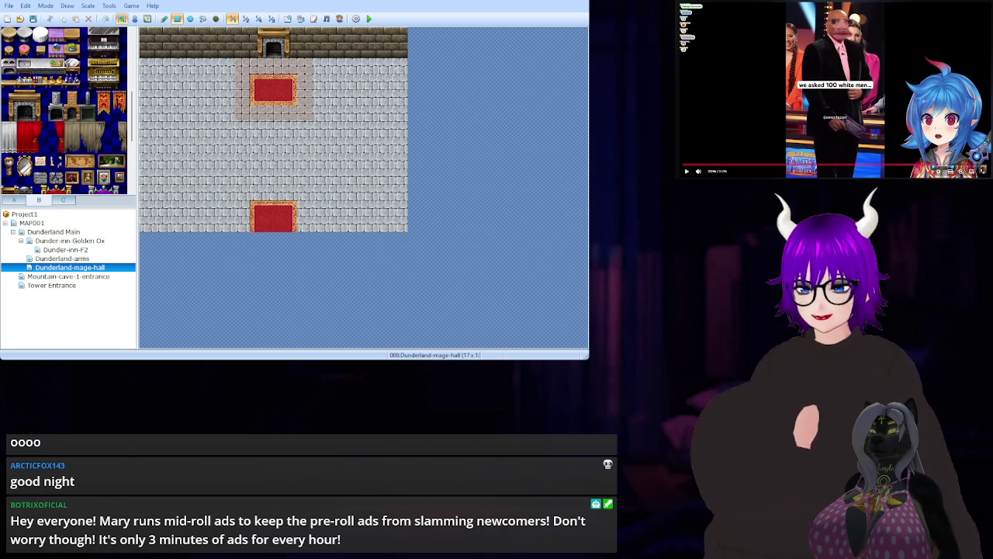
pyautogui.press('space')
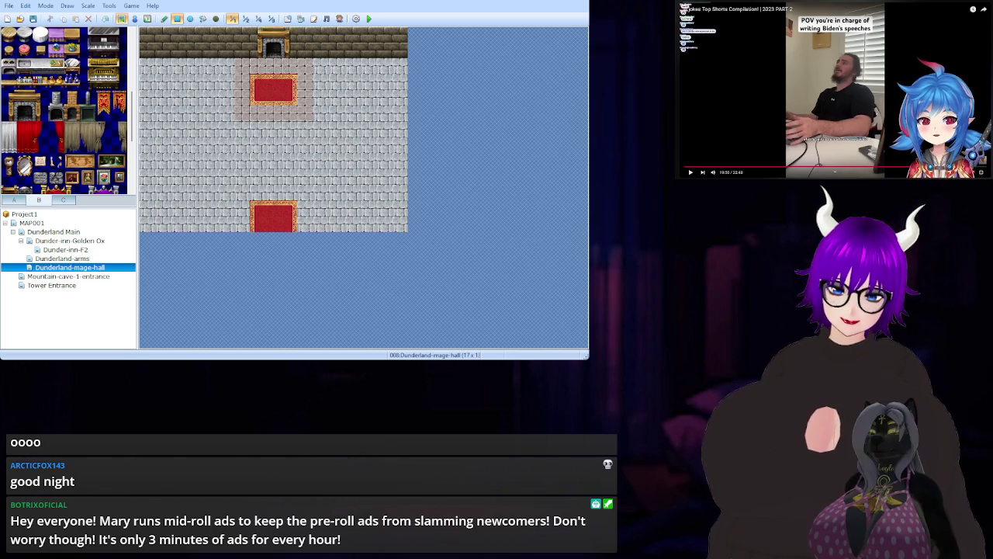
pyautogui.press('space')
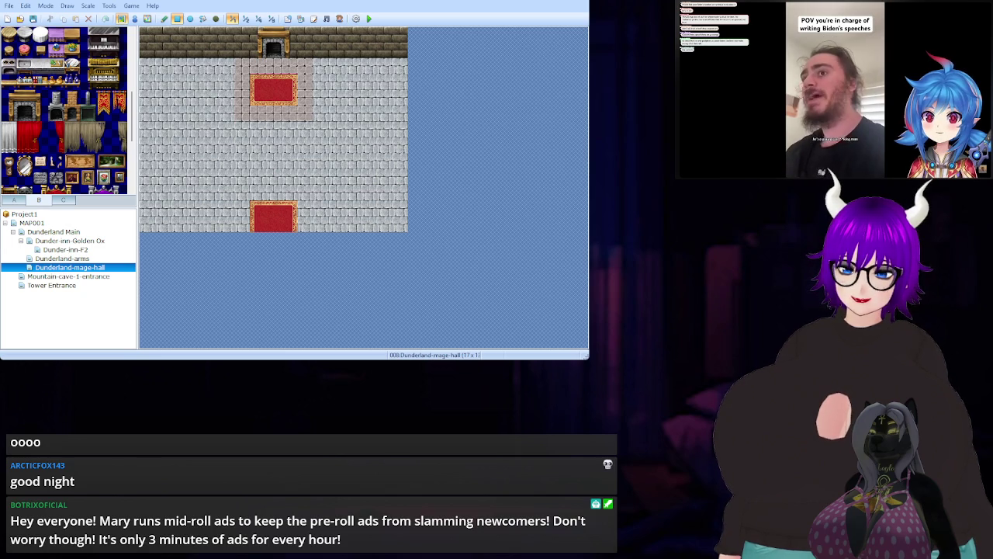
pyautogui.press('space')
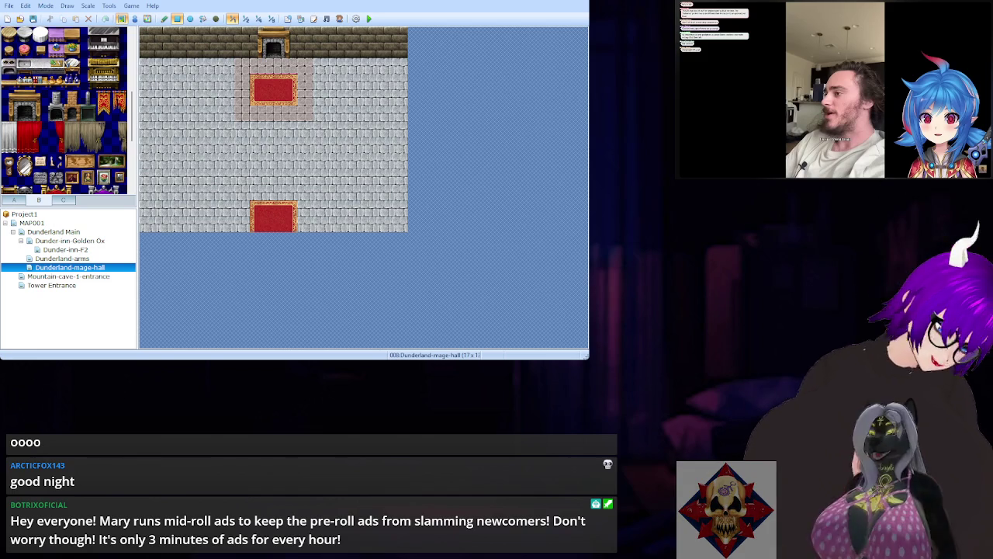
# Open a new tab on the YouTube home page and dismiss the search history suggestions.
pyautogui.scroll(-5, 849, 165)
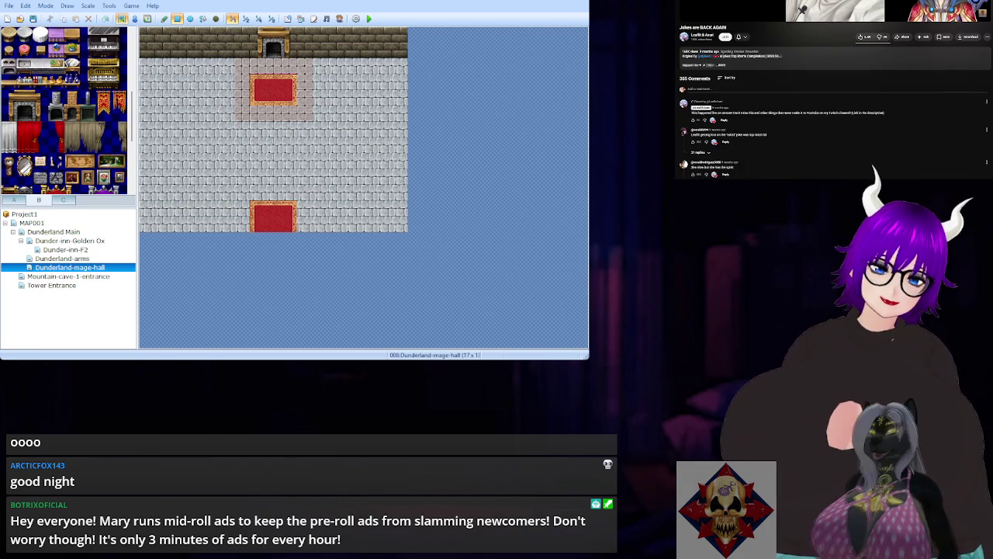
pyautogui.scroll(5, 826, 173)
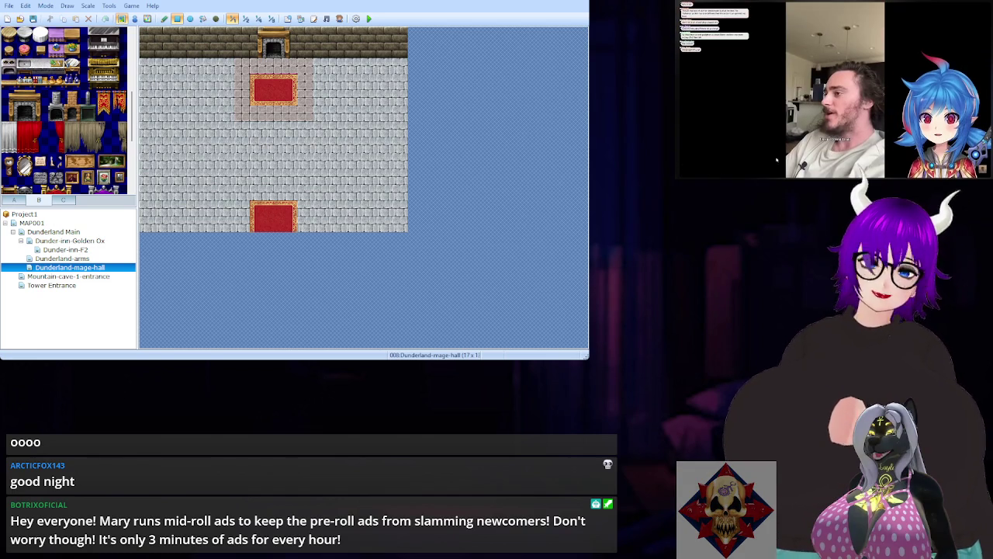
pyautogui.hotkey('ctrl', 't')
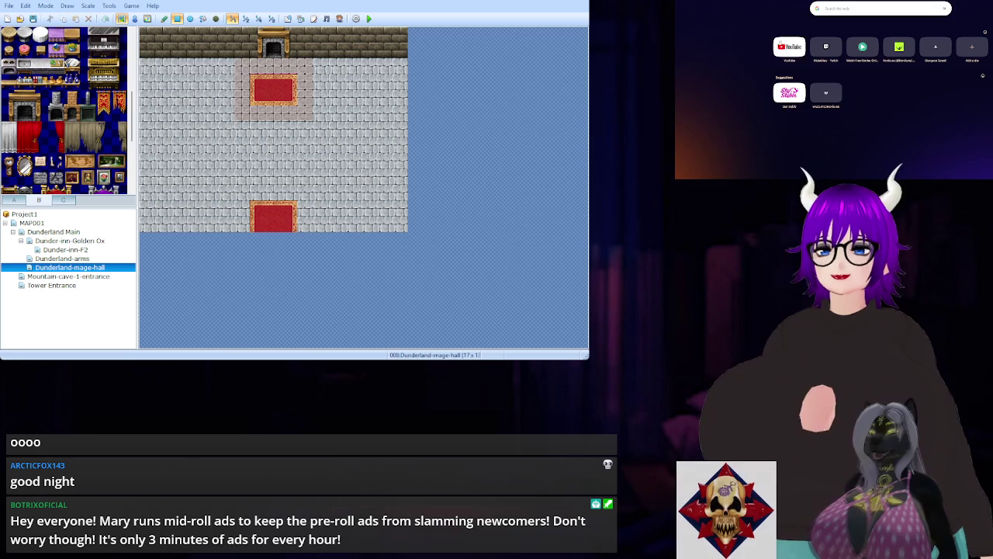
pyautogui.click(782, 42)
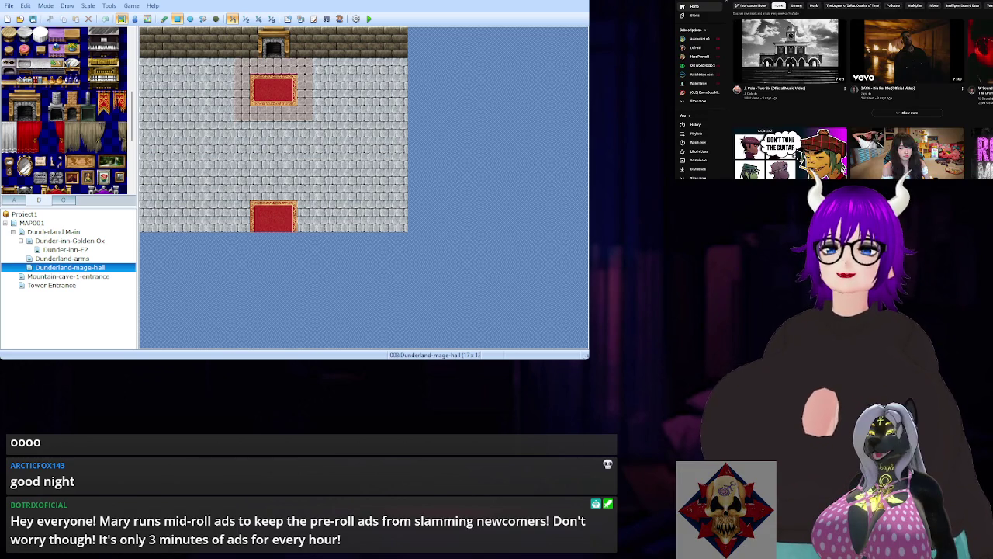
pyautogui.click(839, 5)
pyautogui.press('Escape')
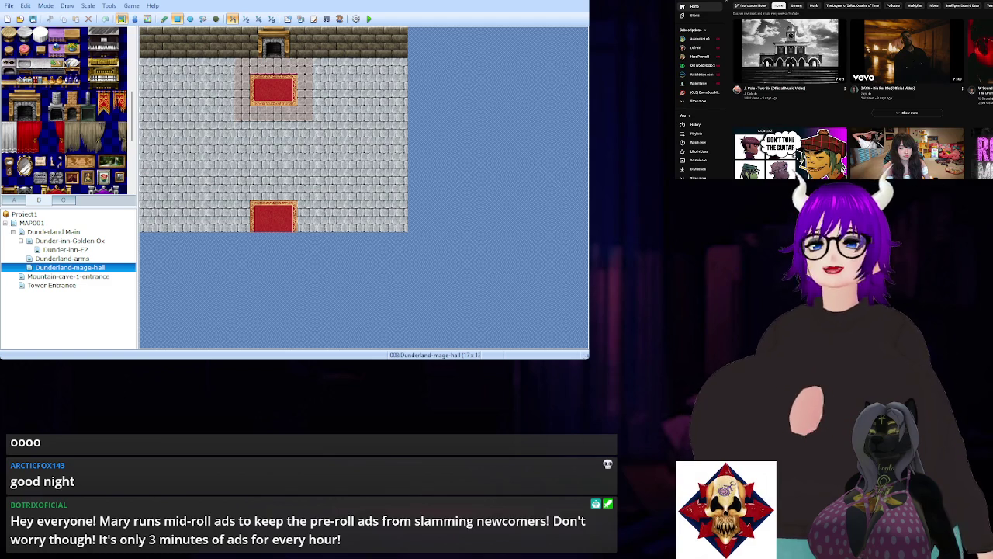
pyautogui.click(846, 89)
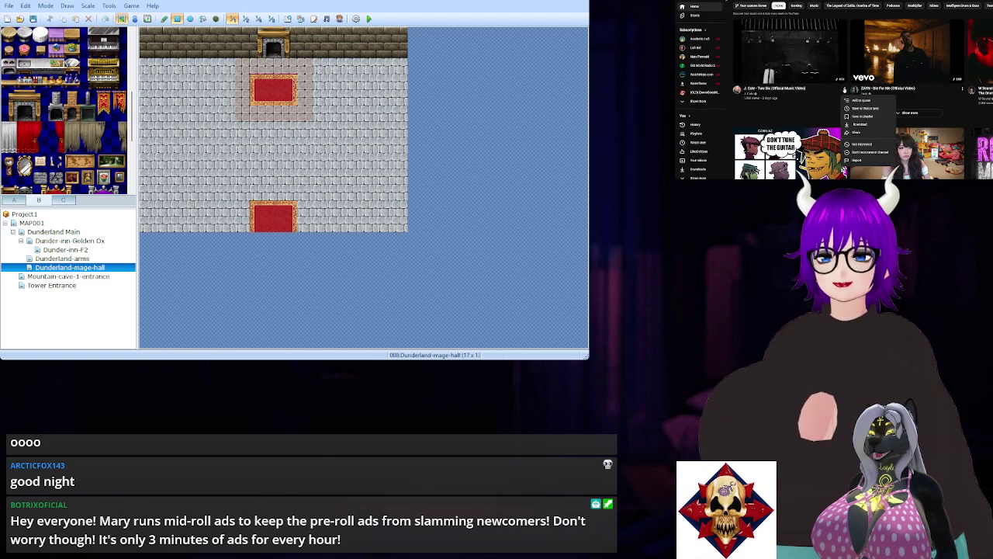
# Remove the first two recommended videos from the YouTube home feed.
pyautogui.click(860, 145)
pyautogui.click(972, 89)
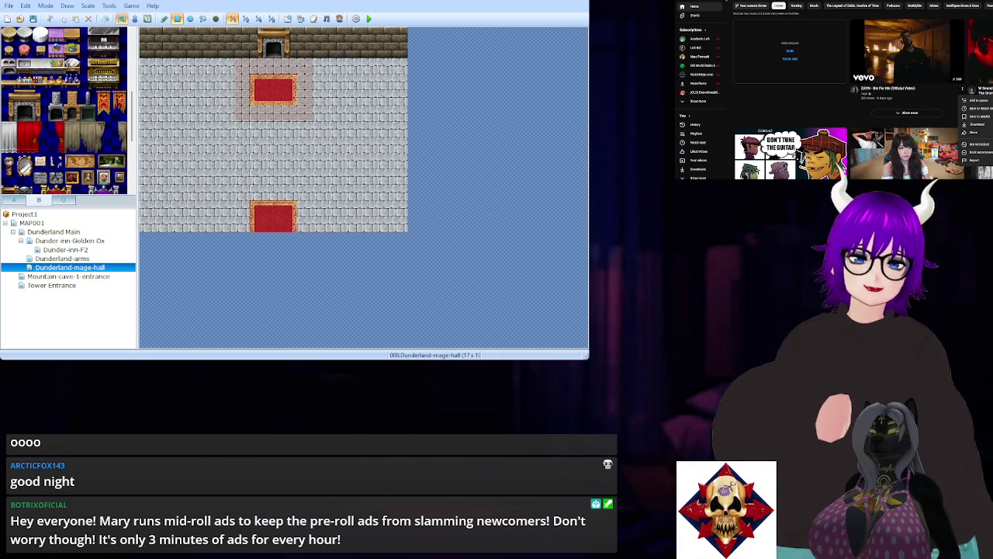
pyautogui.click(985, 144)
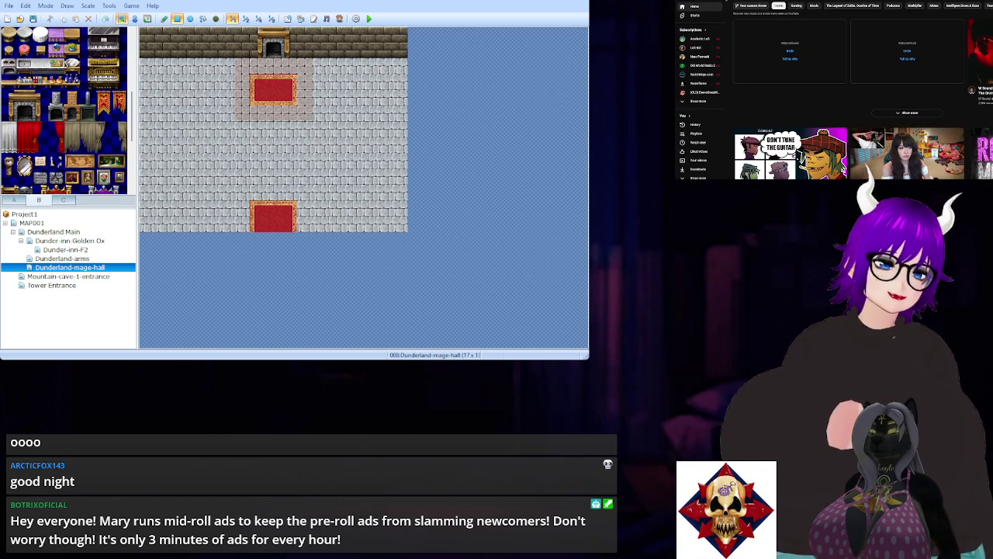
# Scroll down the home feed to reveal more video rows and the Shorts shelf.
pyautogui.scroll(-1, 844, 167)
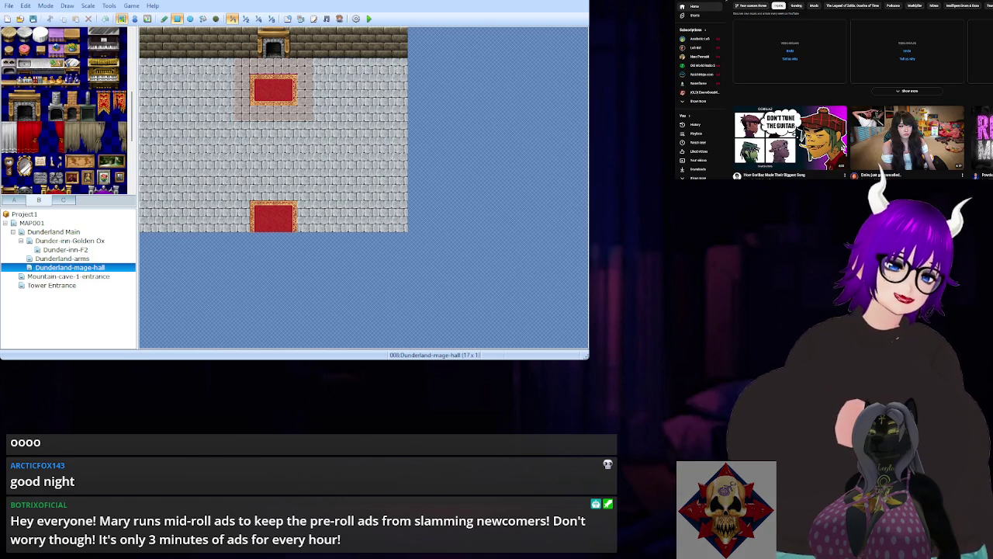
pyautogui.scroll(-3, 844, 146)
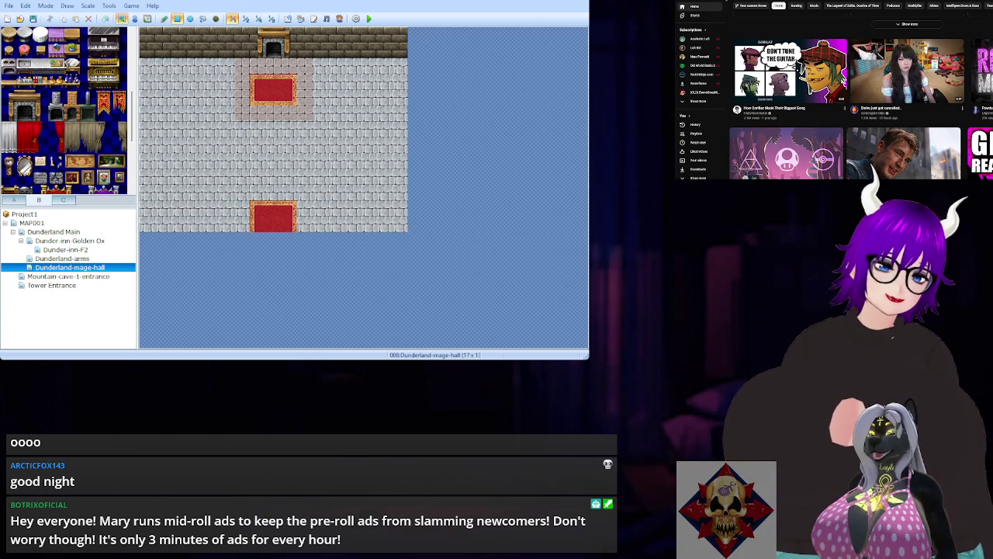
pyautogui.scroll(-3, 861, 90)
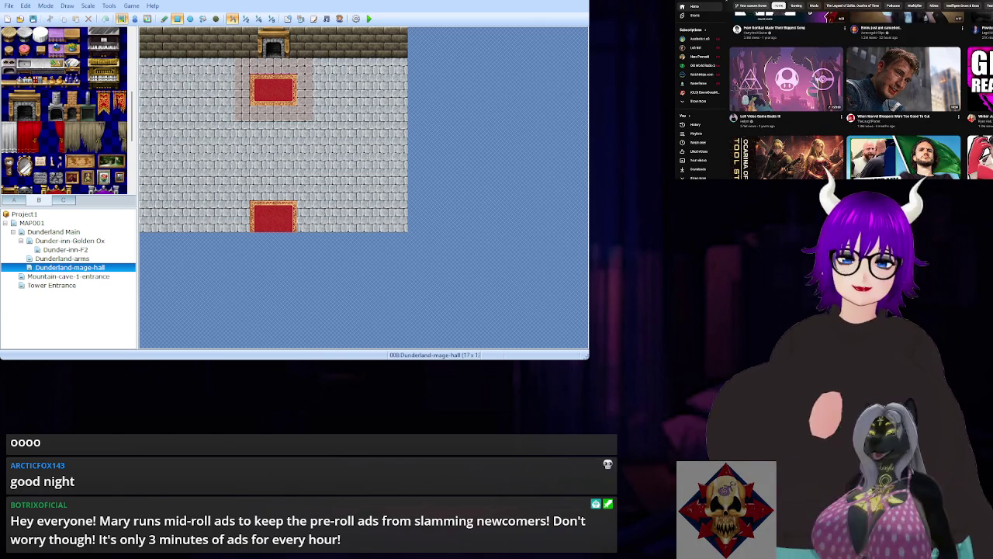
pyautogui.scroll(-5, 861, 93)
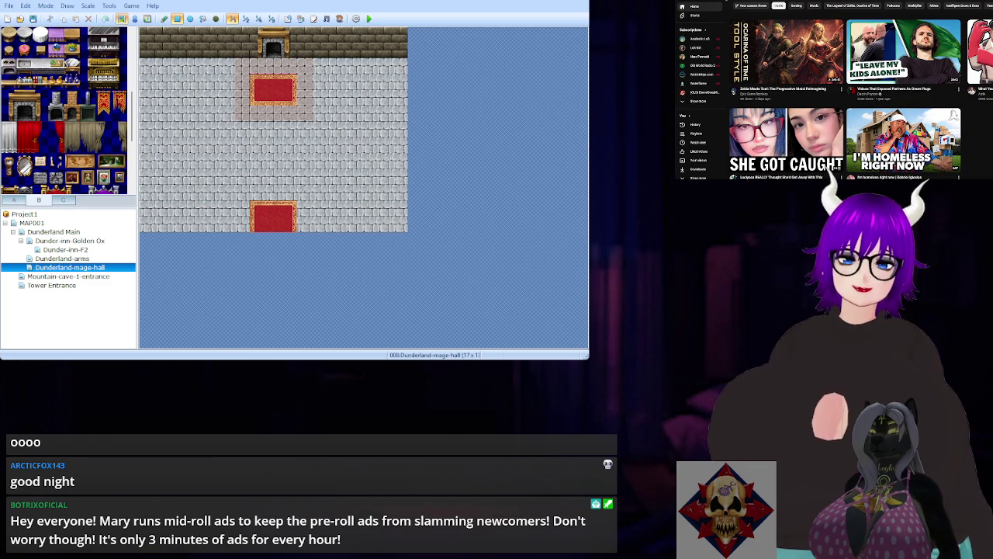
pyautogui.scroll(3, 846, 93)
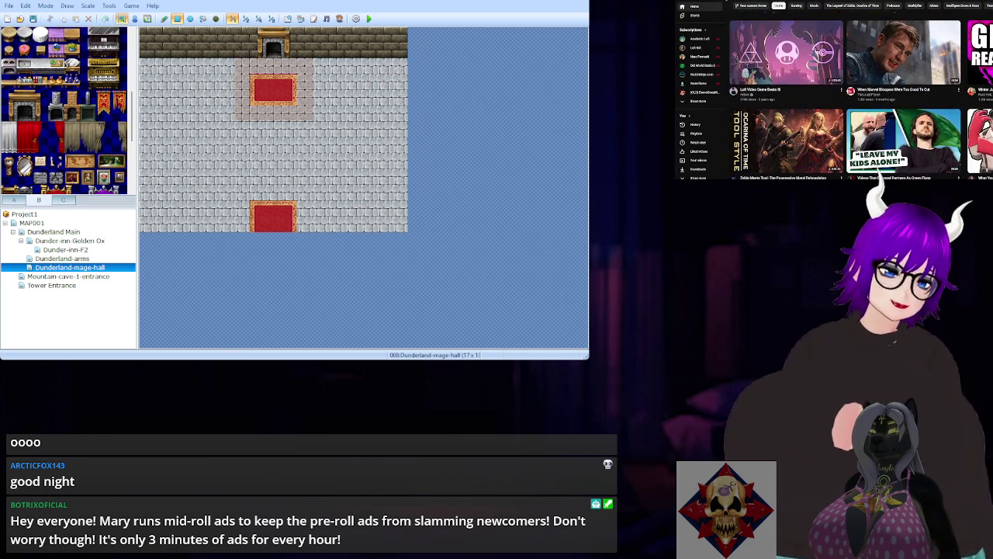
pyautogui.scroll(3, 846, 93)
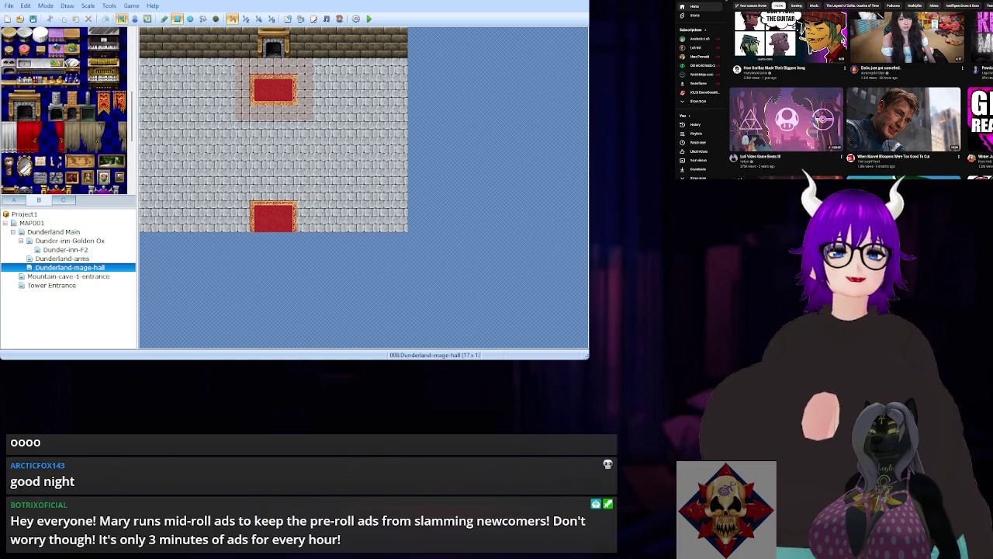
pyautogui.scroll(-1, 861, 90)
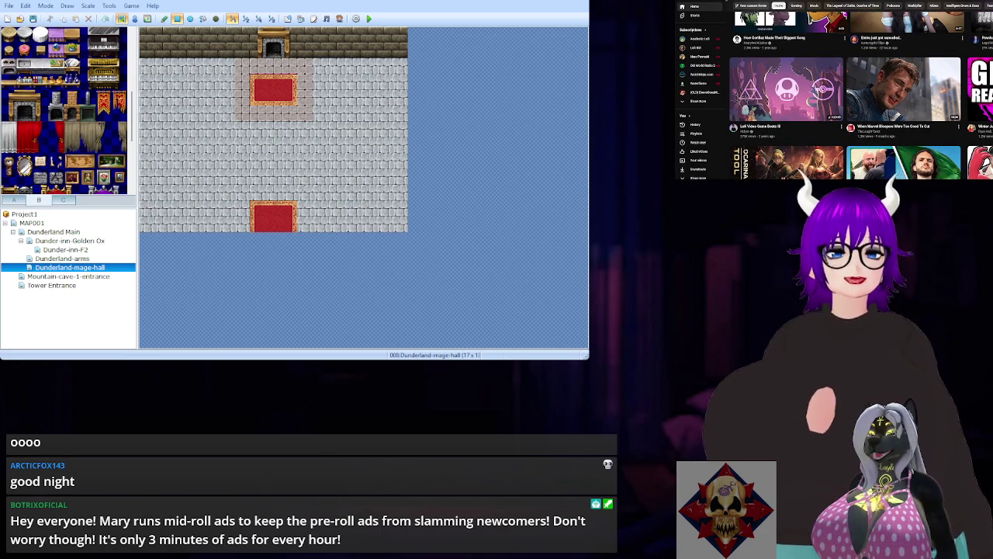
pyautogui.scroll(-5, 862, 90)
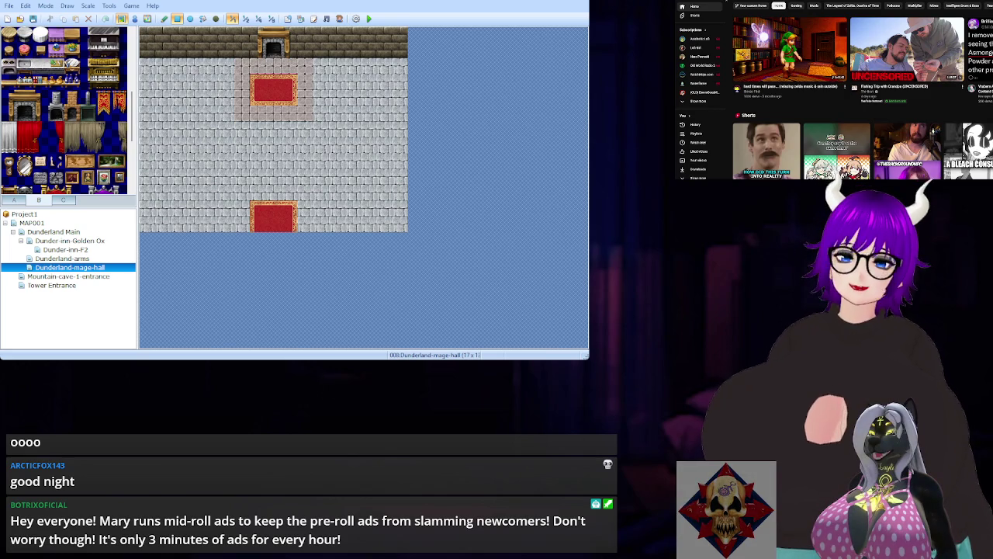
pyautogui.click(854, 5)
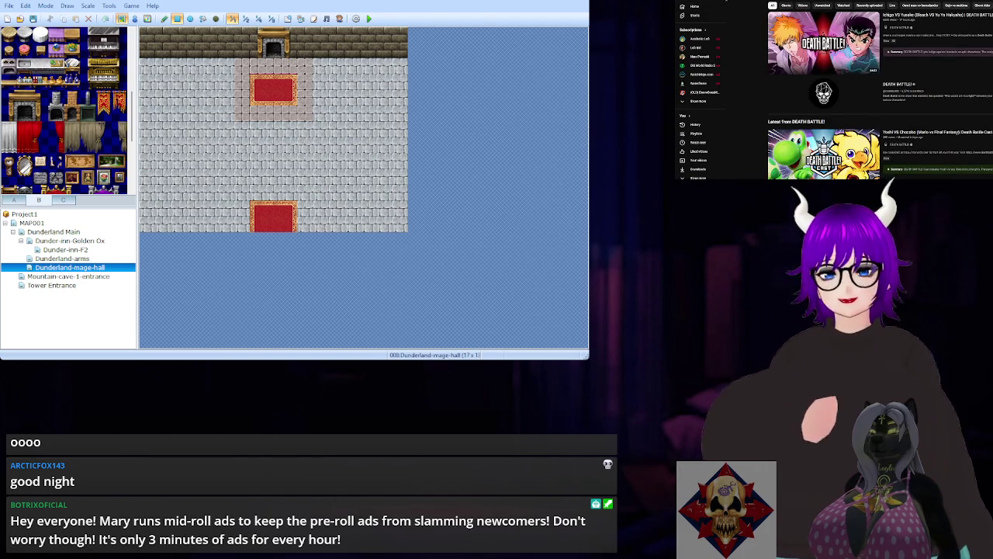
# Start playing the DEATH BATTLE Ichigo vs Yusuke video.
pyautogui.click(883, 14)
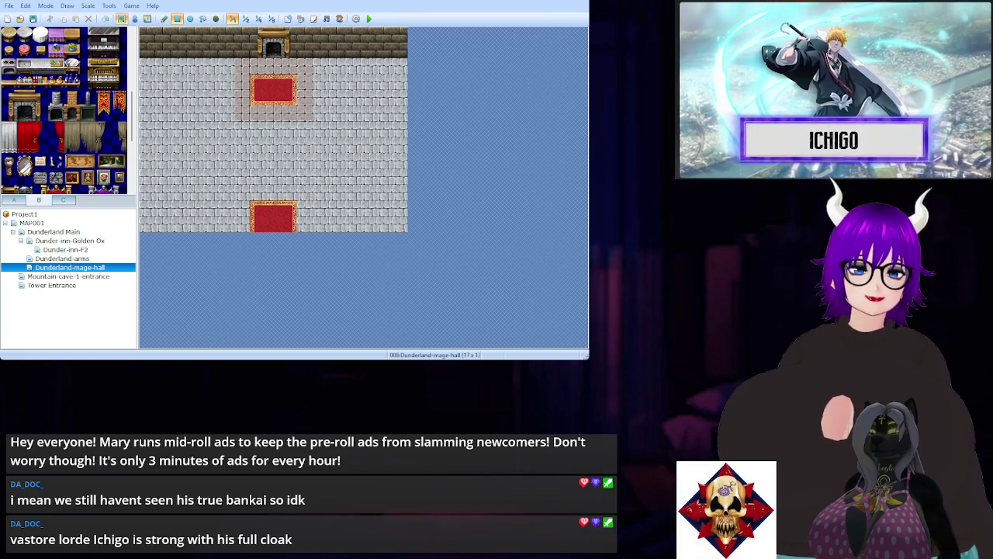
# Pause and resume the Ichigo vs Yusuke video, rewind five seconds, then leave it paused.
pyautogui.press('space')
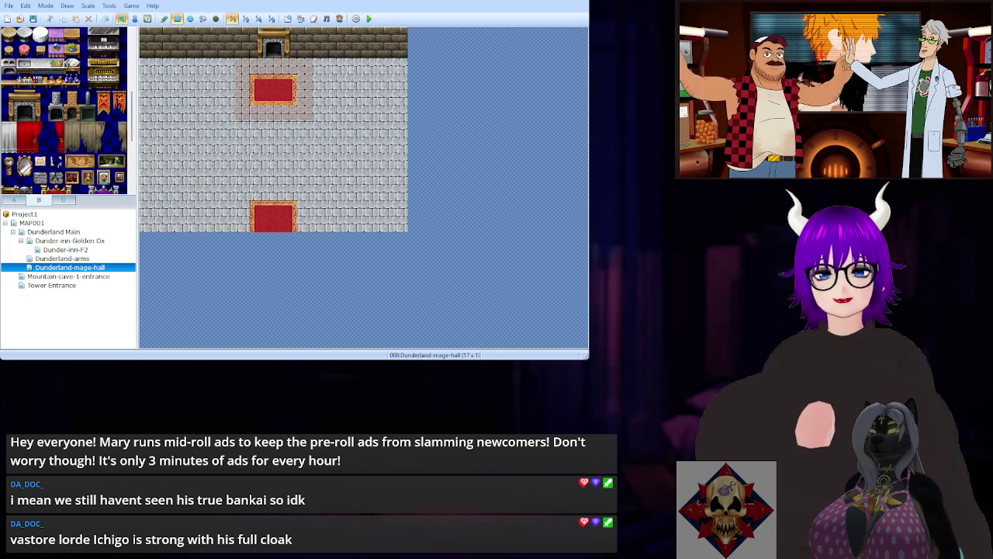
pyautogui.press('space')
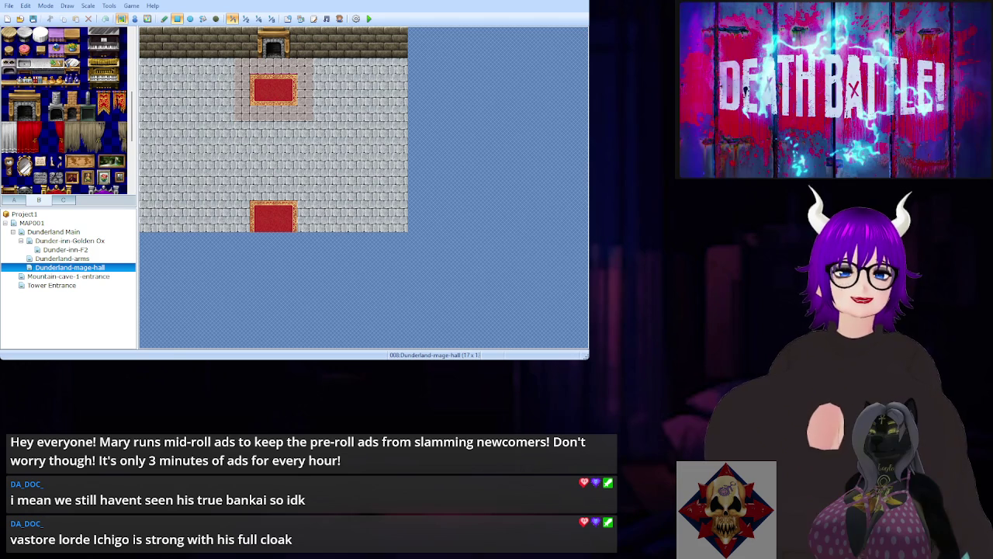
pyautogui.press('space')
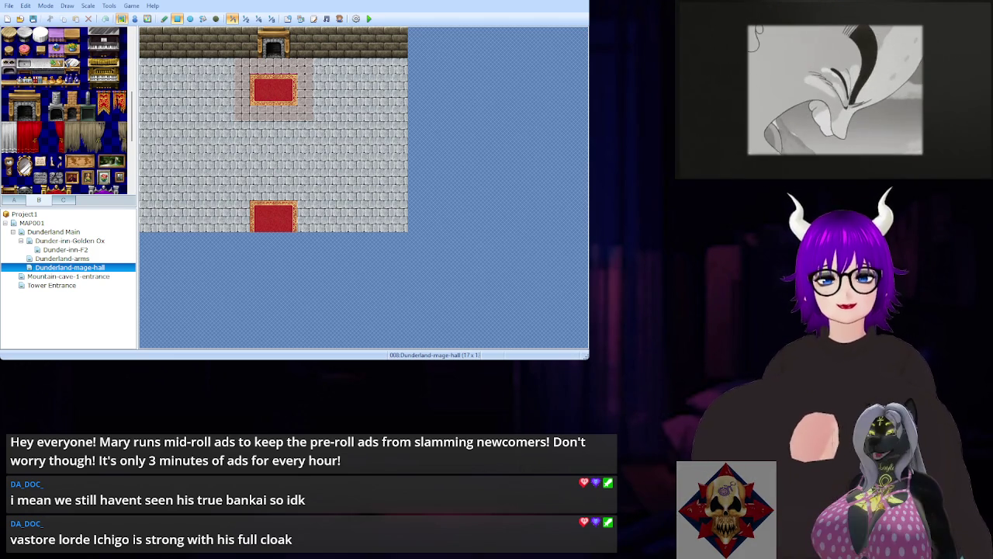
pyautogui.press('space')
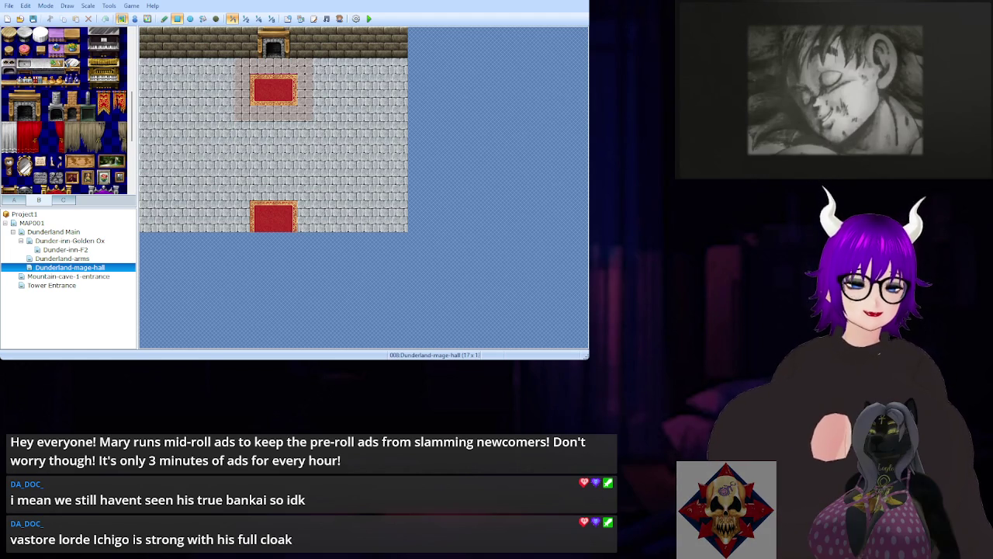
pyautogui.press('Left')
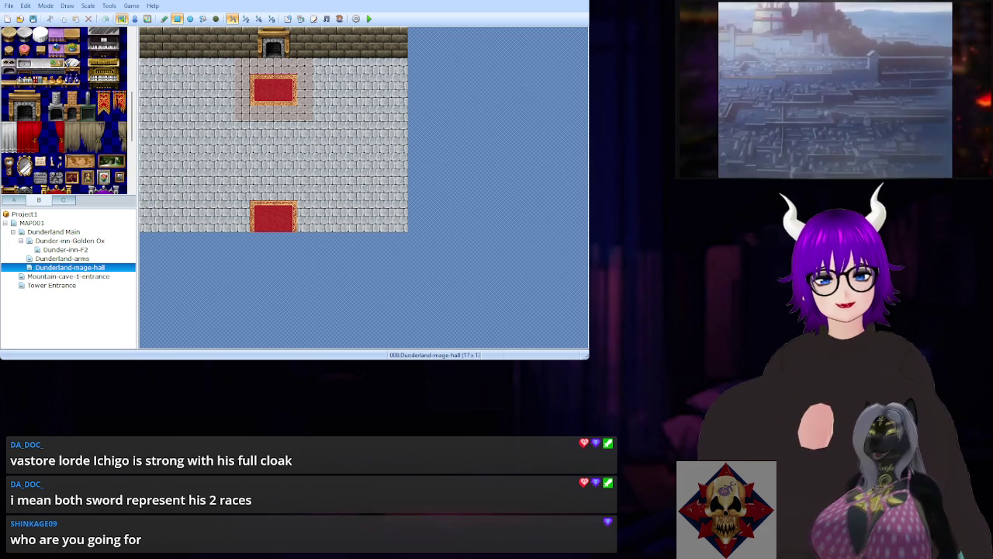
pyautogui.press('space')
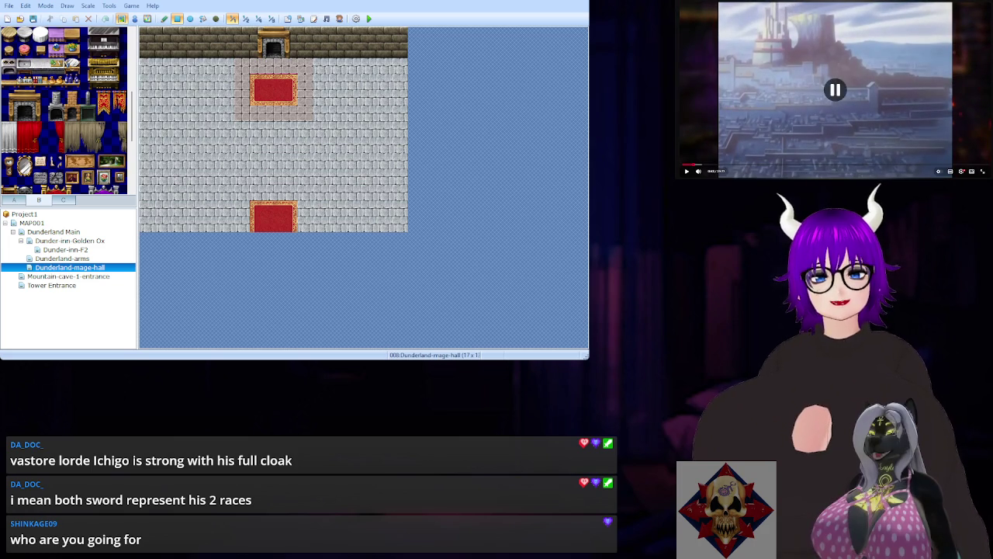
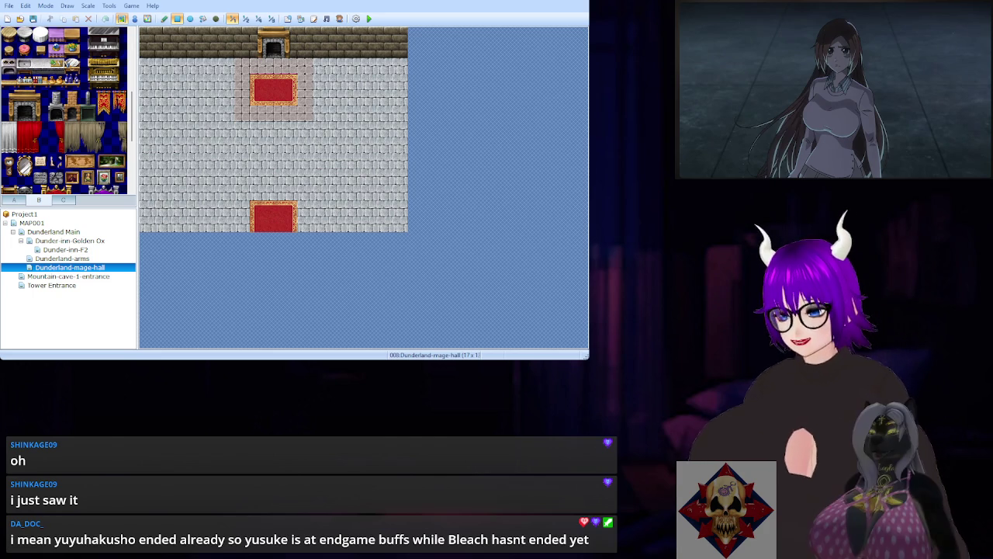
pyautogui.press('space')
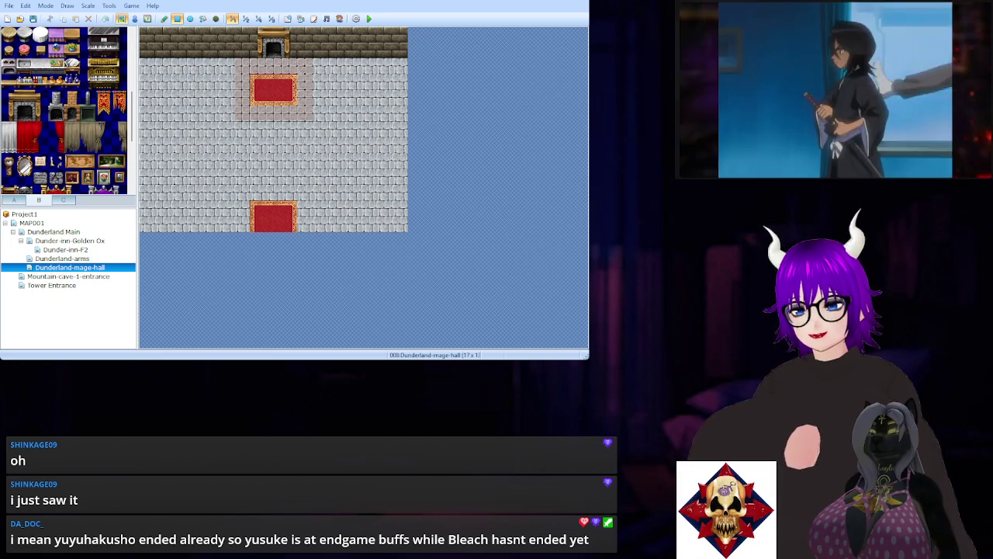
pyautogui.press('space')
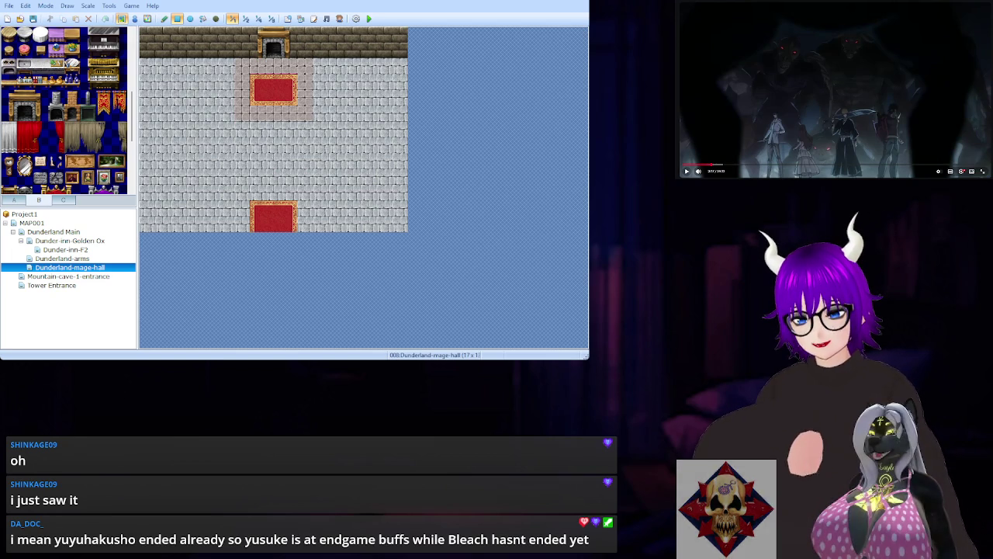
pyautogui.press('space')
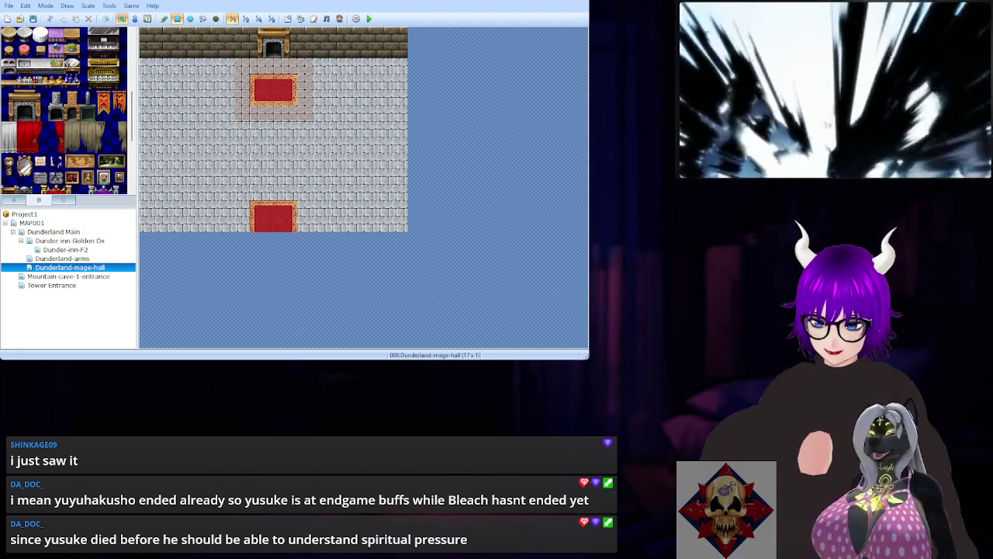
pyautogui.press('space')
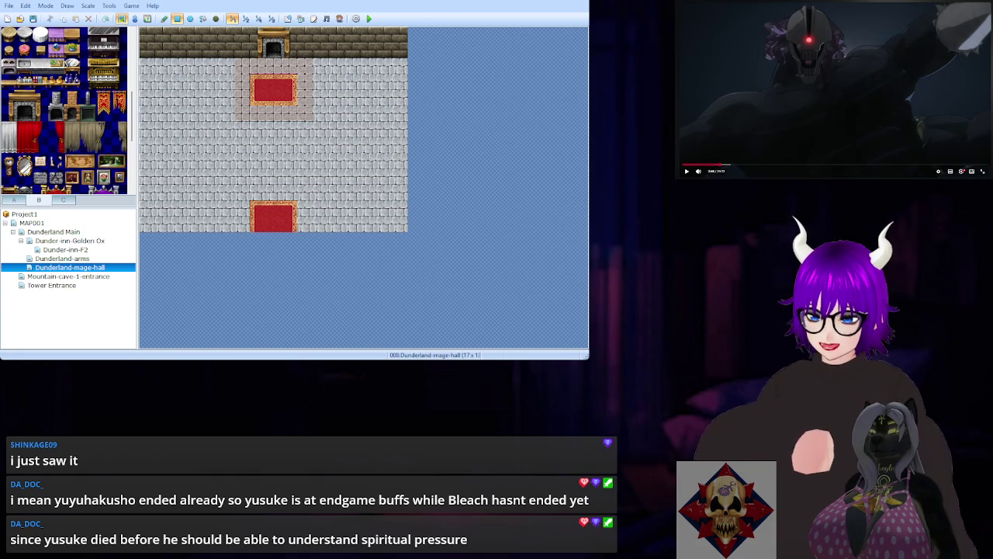
pyautogui.press('space')
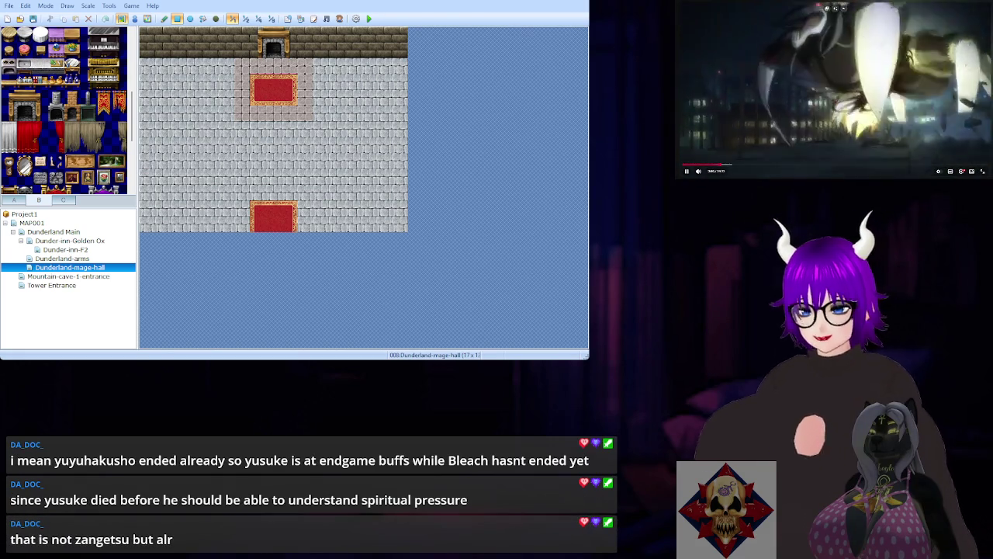